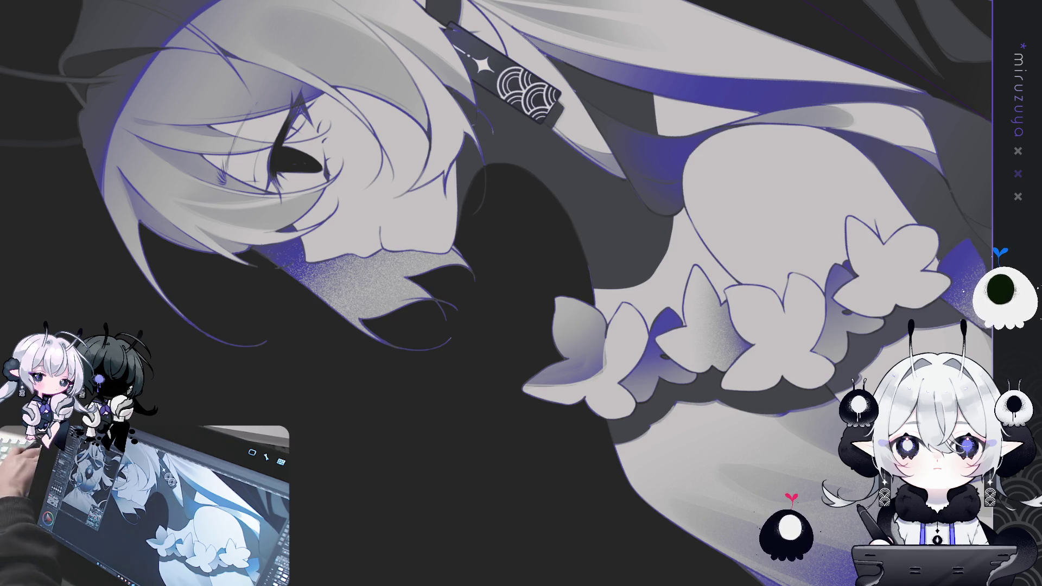
Ink a thin blue-violet line under the flower collar's shadow edge, then flip and straighten the view.
mouse_move(651, 274)
mouse_down()
mouse_move(643, 406)
mouse_move(684, 304)
mouse_move(682, 266)
mouse_move(575, 144)
mouse_move(465, 147)
mouse_up()
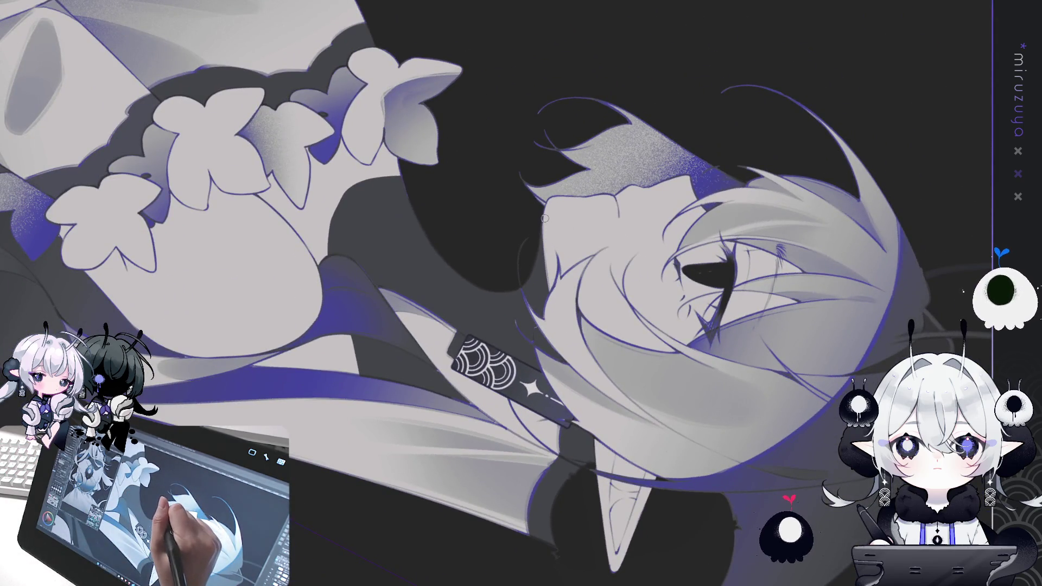
mouse_move(472, 475)
mouse_down()
mouse_move(589, 409)
mouse_move(627, 465)
mouse_move(497, 296)
mouse_up()
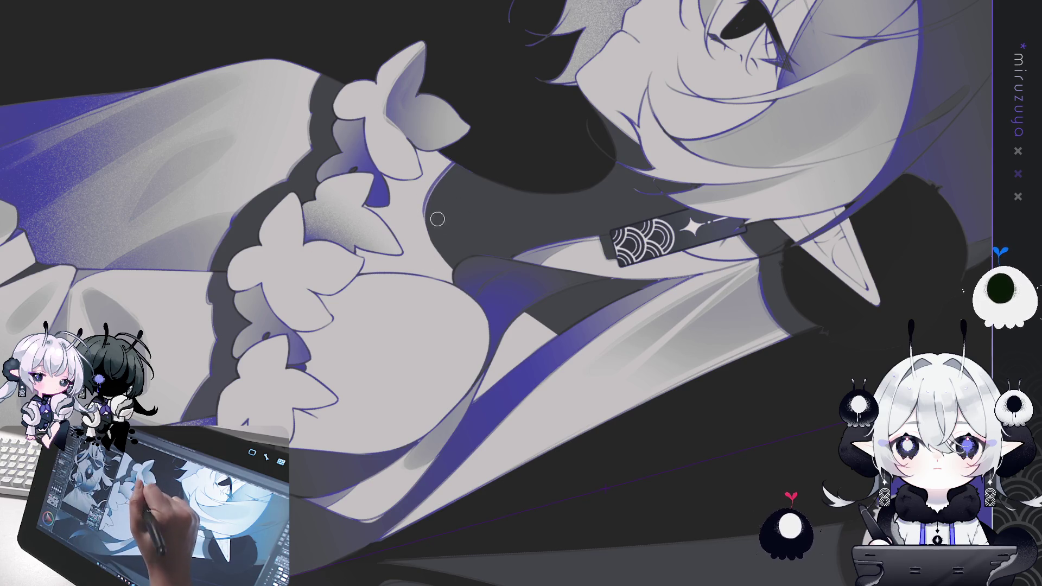
drag(449, 190, 451, 261)
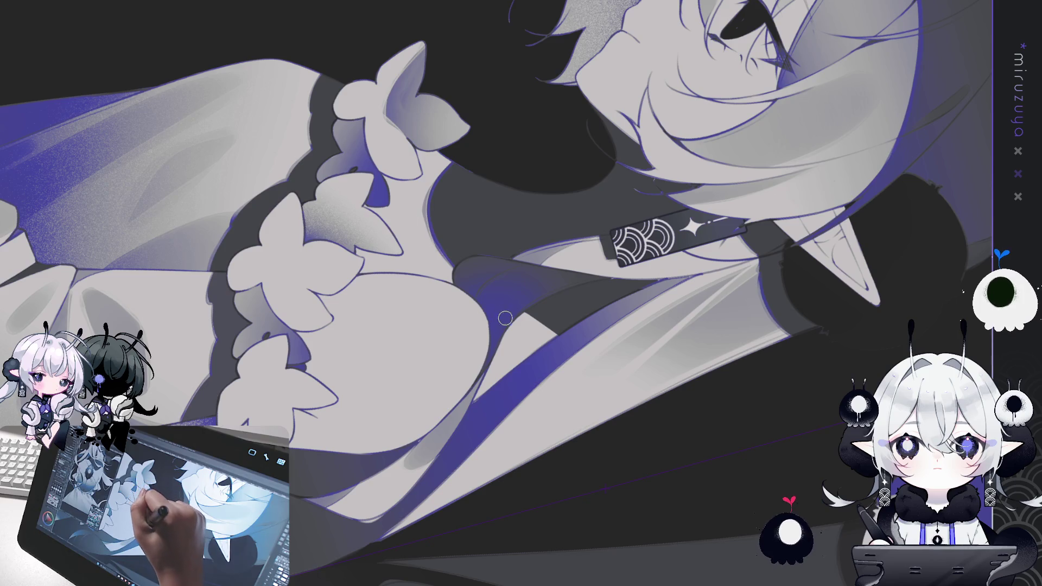
key(h)
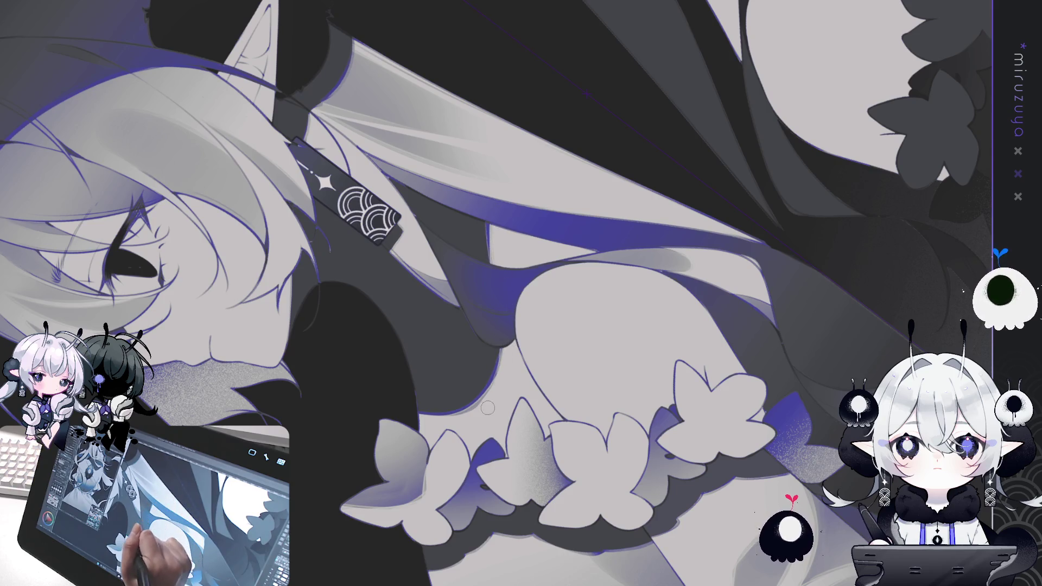
drag(499, 343, 635, 418)
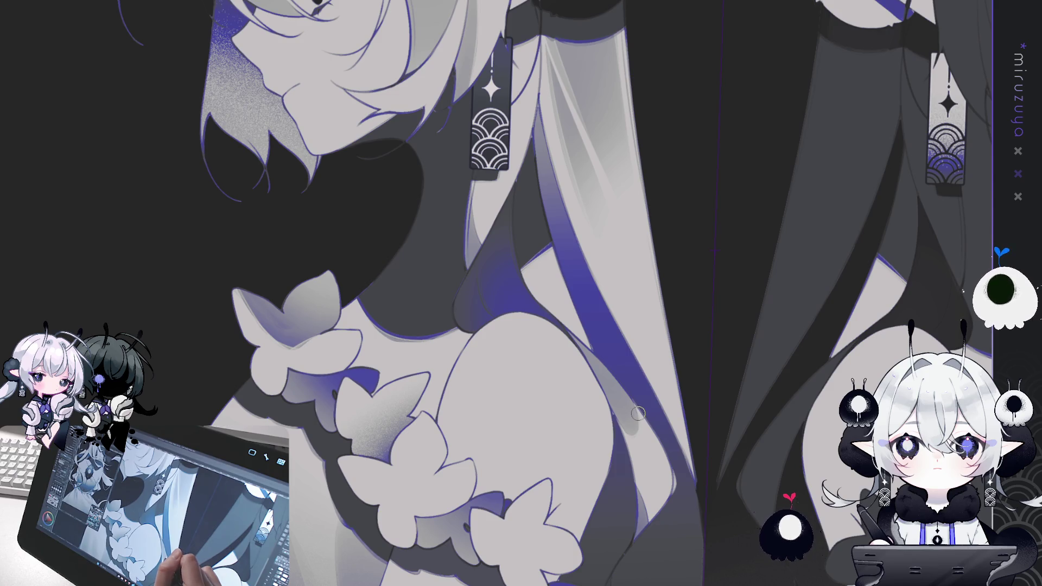
Fit both figures in the window and lighten both elves' dark neck shadows to a lighter grey.
key(ctrl+0)
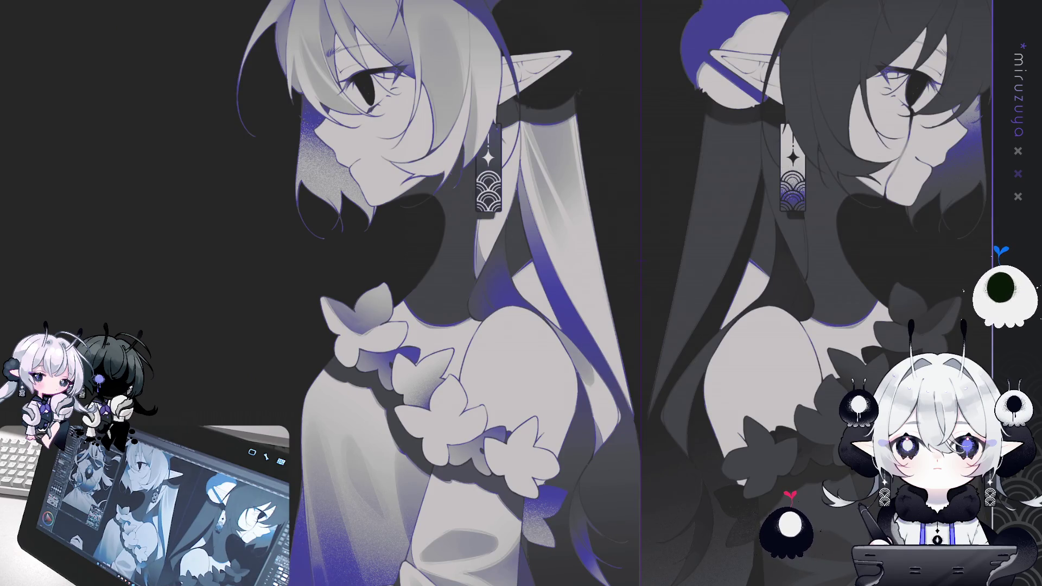
key(ctrl+z)
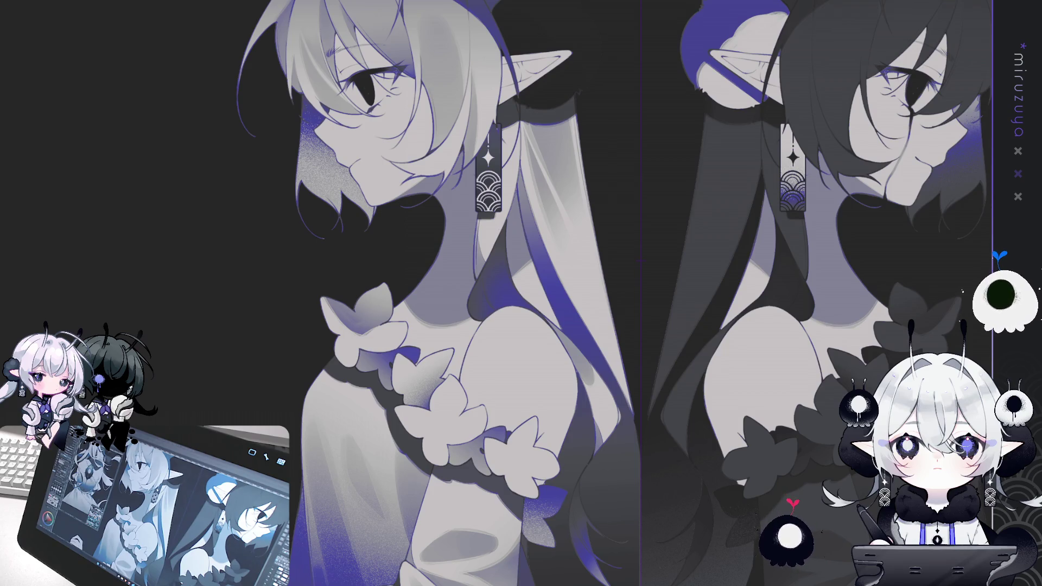
drag(600, 475, 768, 302)
drag(710, 378, 768, 303)
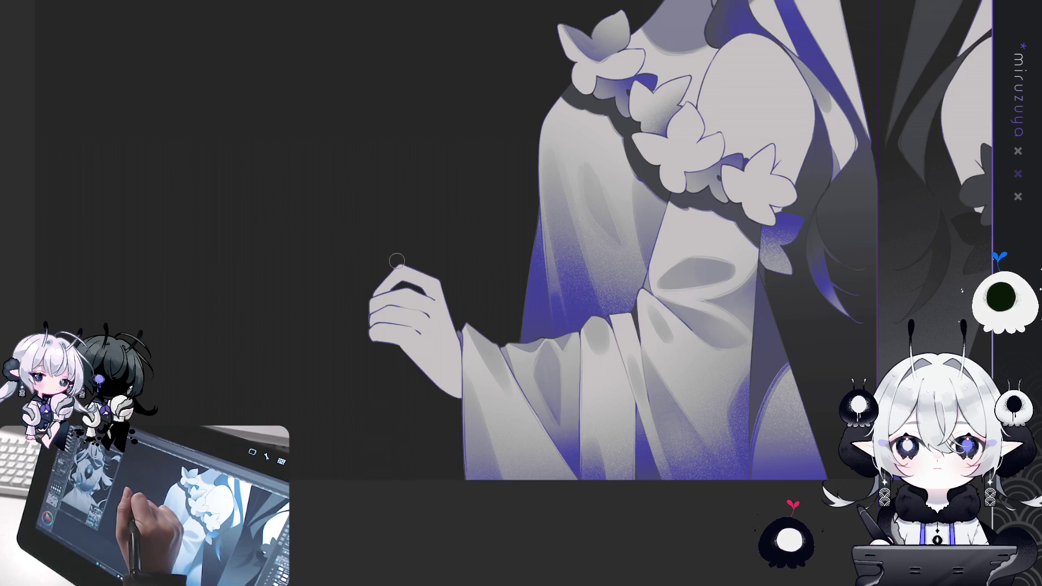
Paint light grey over the top of the raised hand's fingers to reshape the fingertips.
mouse_move(396, 263)
mouse_down()
mouse_move(382, 284)
mouse_move(399, 272)
mouse_move(450, 299)
mouse_up()
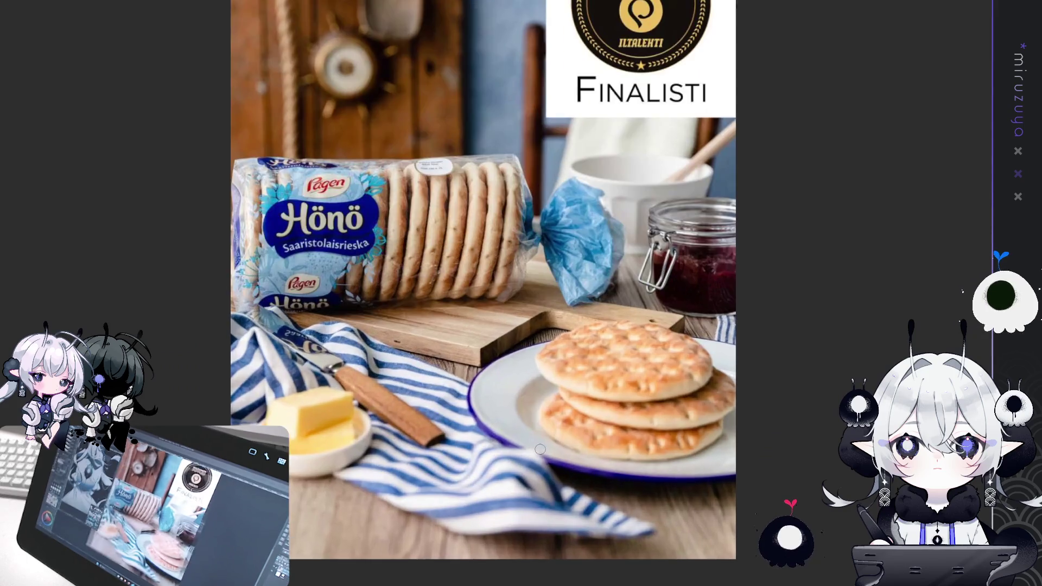
drag(540, 450, 616, 433)
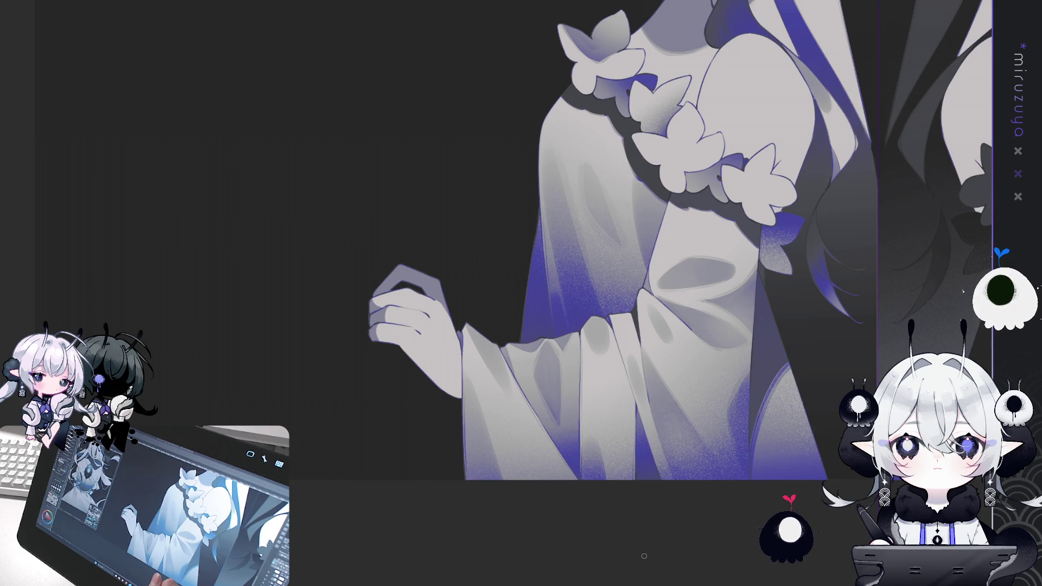
drag(114, 162, 223, 64)
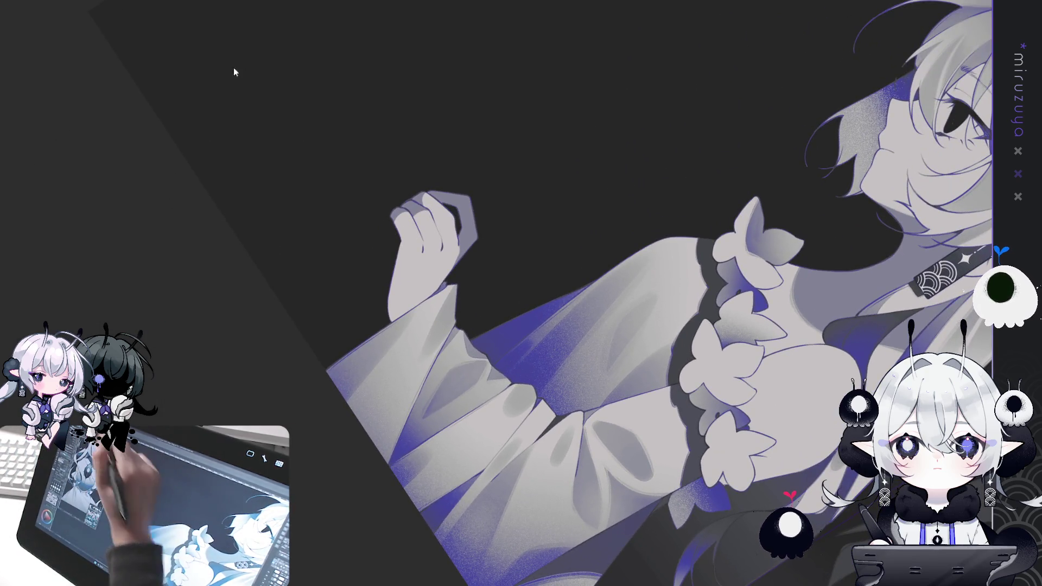
mouse_move(491, 295)
mouse_down()
mouse_move(486, 480)
mouse_move(344, 281)
mouse_up()
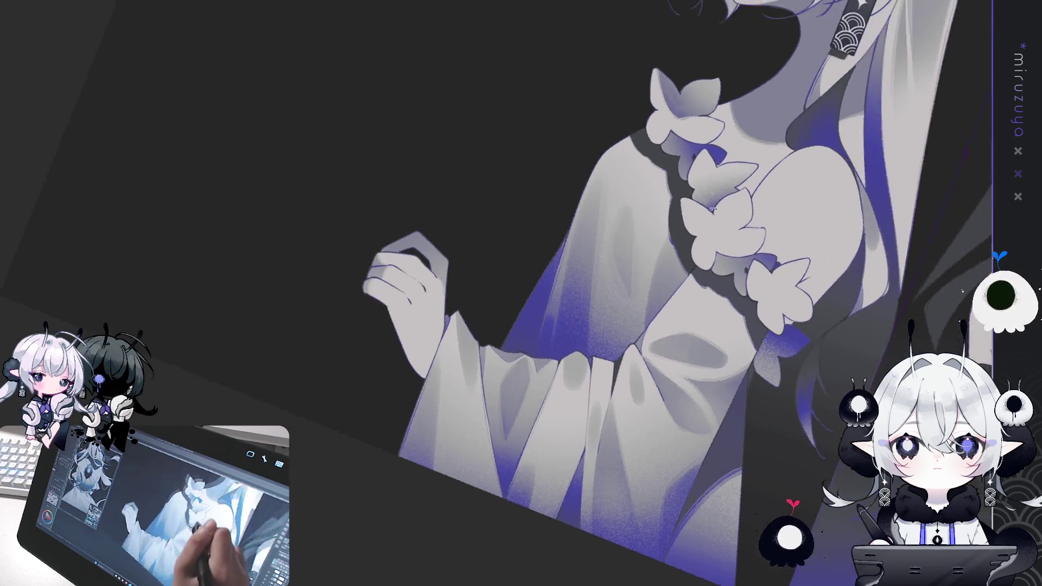
drag(433, 339, 396, 271)
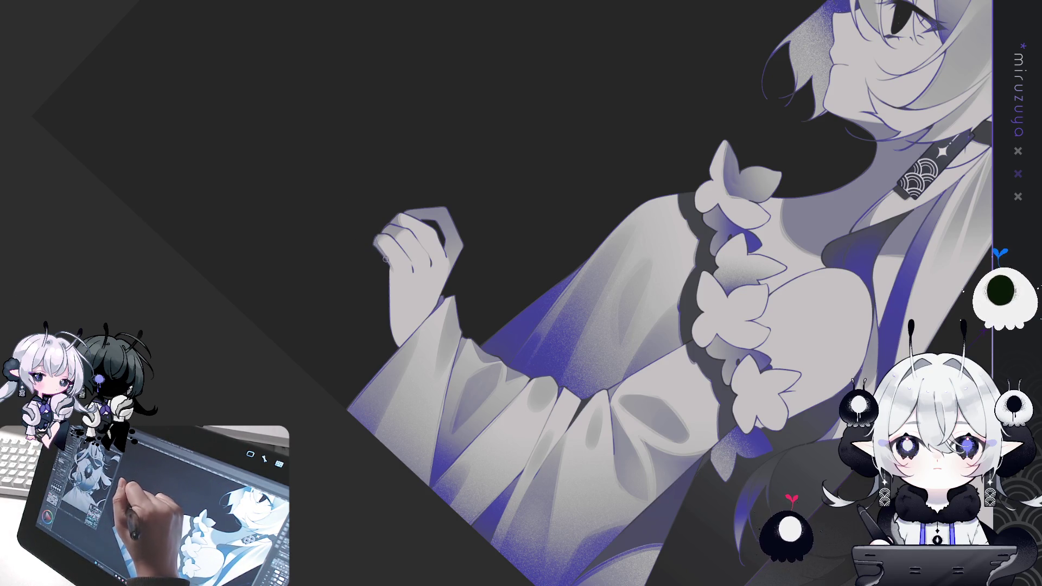
Airbrush soft darker shading along the left edge of the raised hand and wrist in several strokes.
mouse_move(391, 274)
mouse_down()
mouse_move(390, 324)
mouse_move(404, 350)
mouse_move(395, 336)
mouse_up()
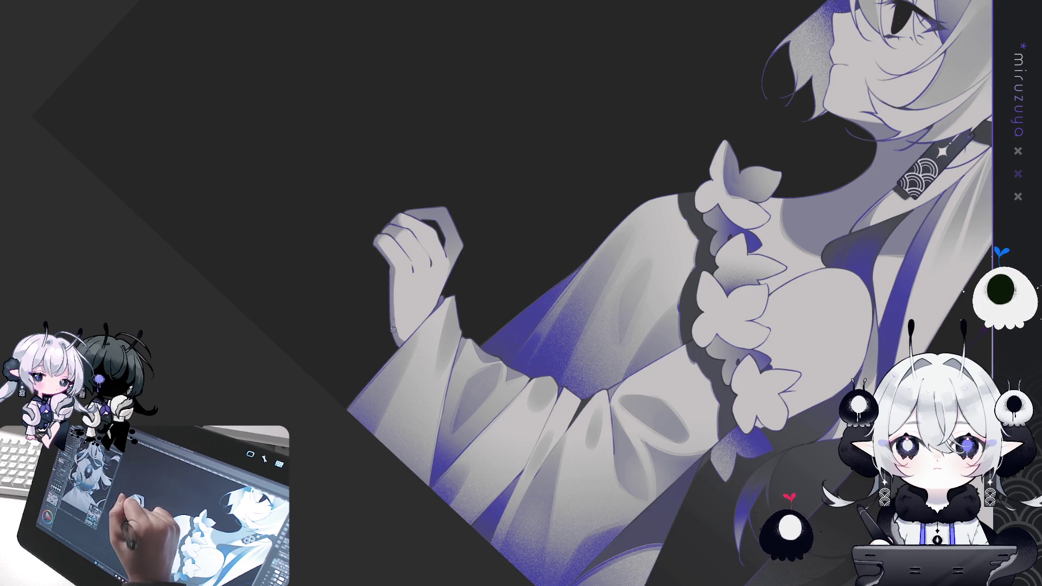
mouse_move(394, 275)
mouse_down()
mouse_move(396, 337)
mouse_move(393, 275)
mouse_up()
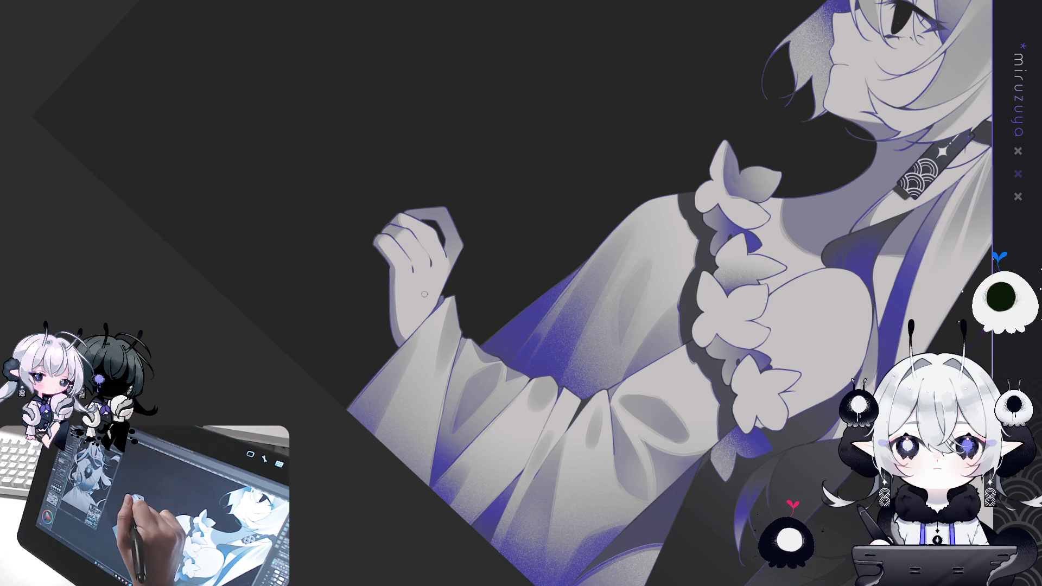
mouse_move(396, 279)
mouse_down()
mouse_move(395, 327)
mouse_move(401, 274)
mouse_move(399, 326)
mouse_move(396, 274)
mouse_move(395, 304)
mouse_move(417, 333)
mouse_move(405, 336)
mouse_up()
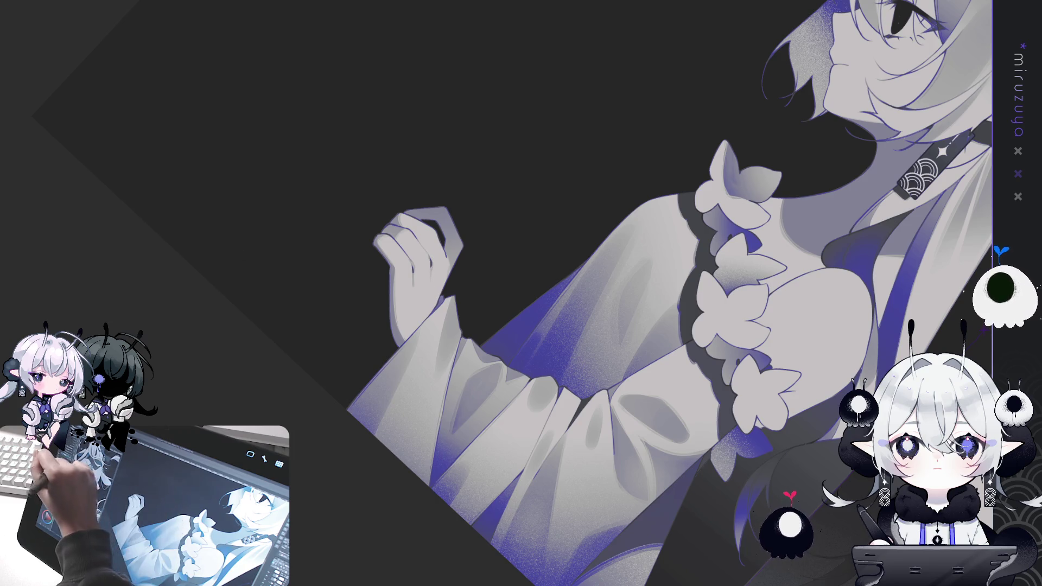
mouse_move(414, 292)
mouse_down()
mouse_move(540, 472)
mouse_move(428, 299)
mouse_up()
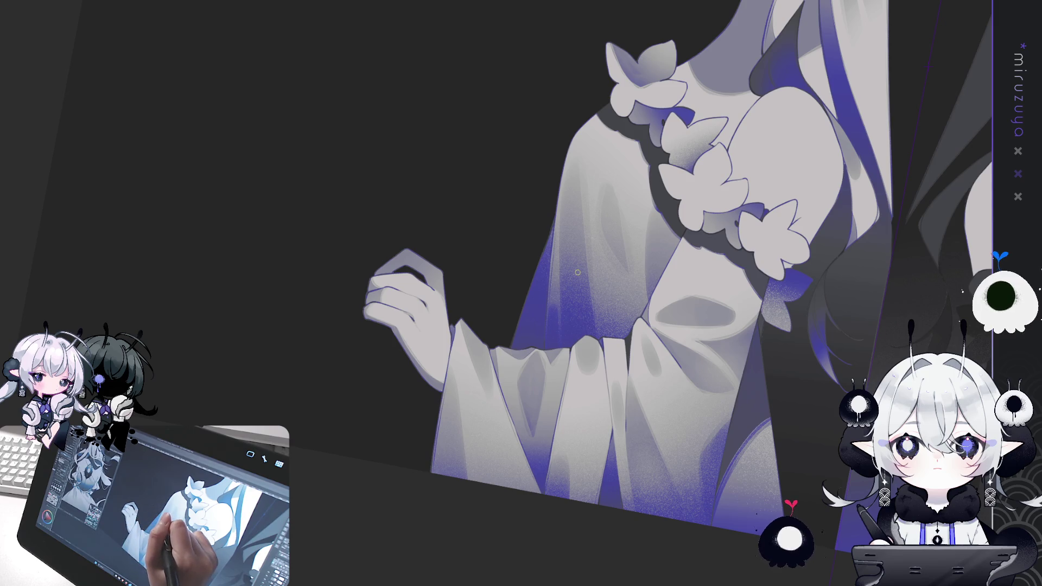
drag(577, 272, 516, 337)
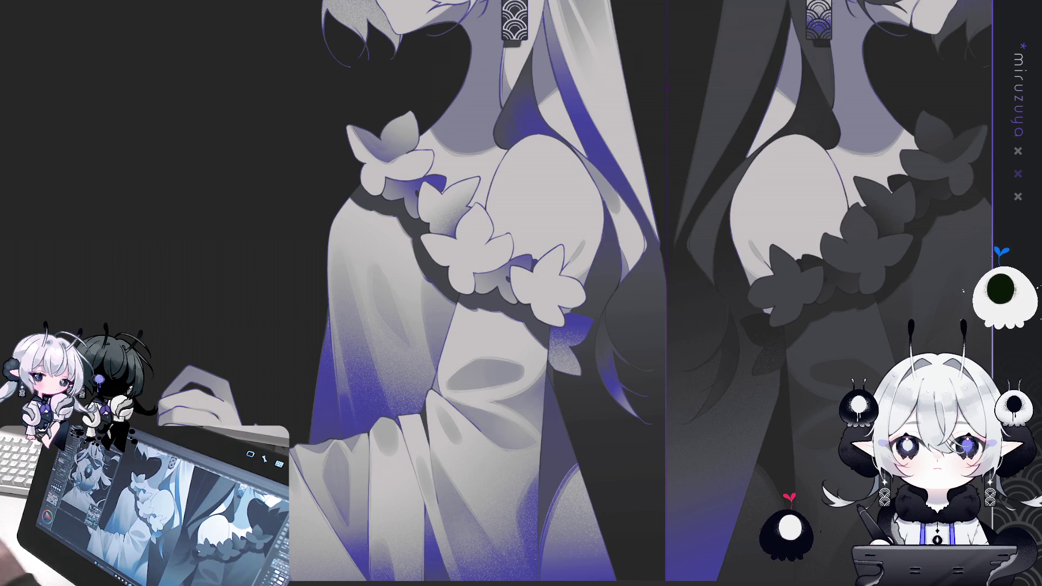
Zoom out with Ctrl+0 to fit the whole back-to-back illustration in the window.
drag(711, 313, 709, 432)
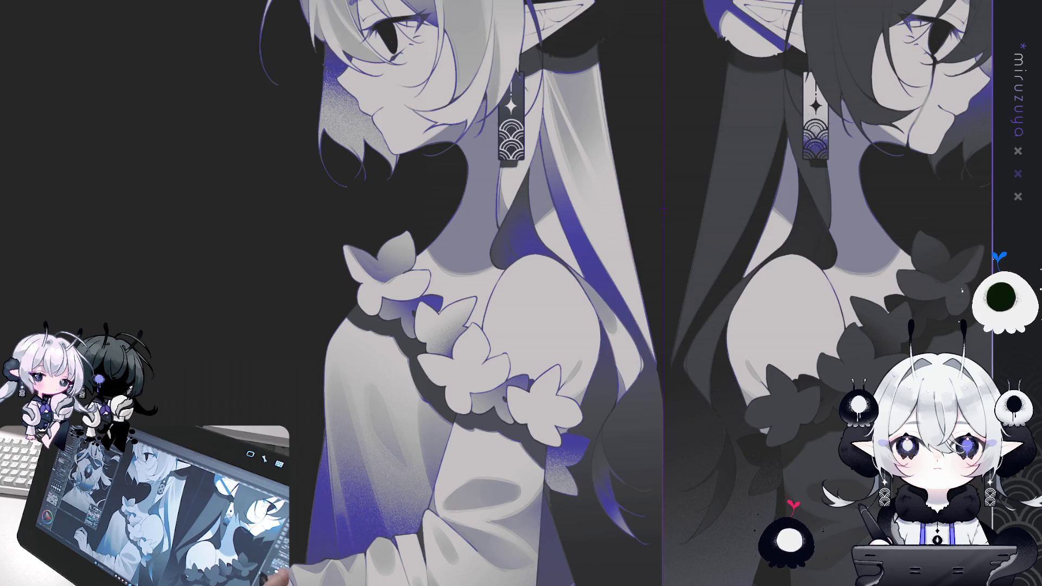
key(ctrl+0)
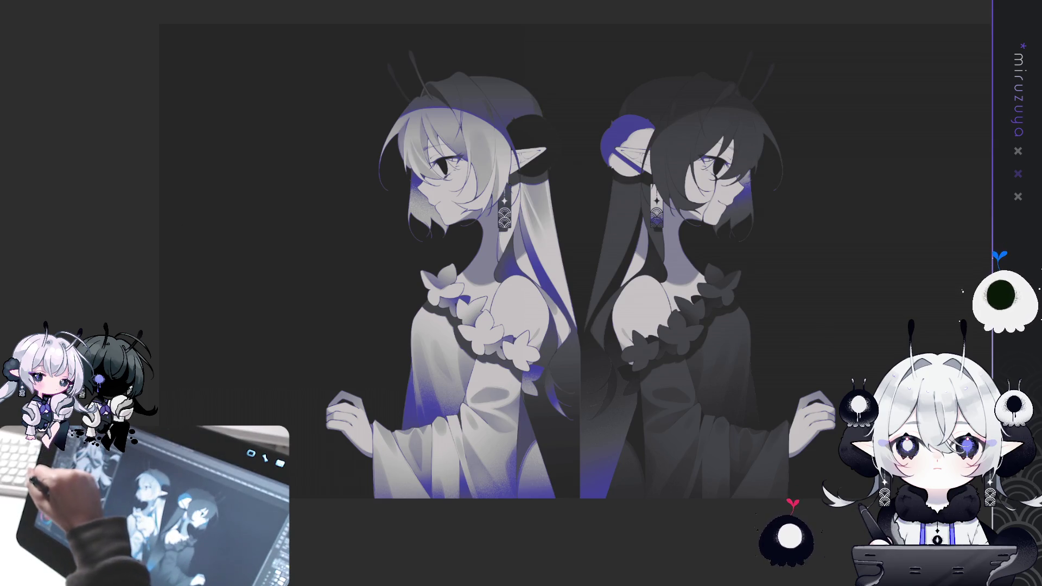
drag(754, 305, 697, 335)
Lasso the dark-haired girl's hair and neck, fill it a darker shade, and deselect.
mouse_move(800, 396)
mouse_down()
mouse_move(743, 462)
mouse_move(579, 507)
mouse_move(534, 461)
mouse_move(522, 315)
mouse_move(782, 103)
mouse_move(799, 393)
mouse_up()
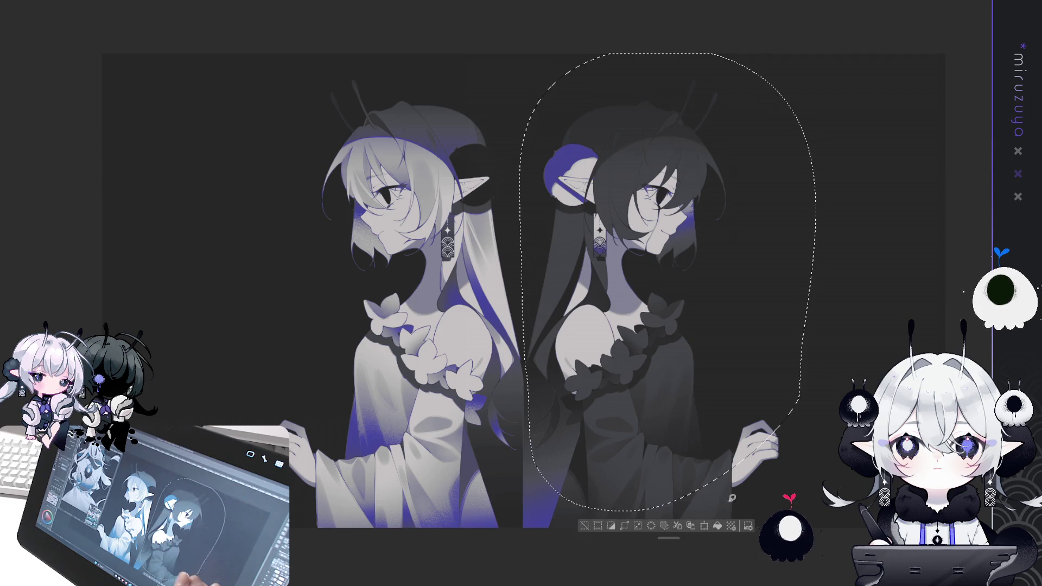
click(718, 529)
key(ctrl+z)
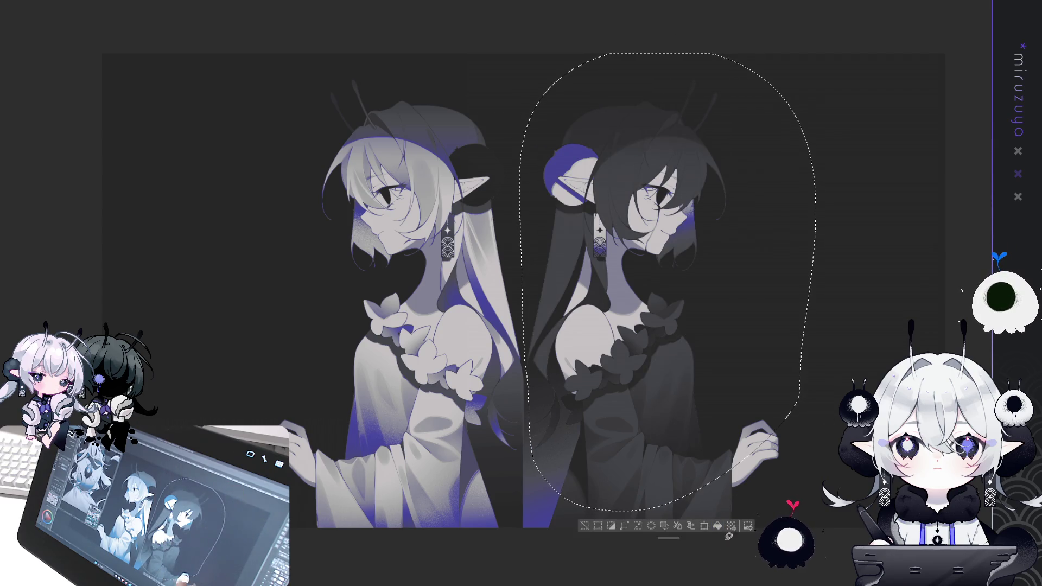
click(718, 526)
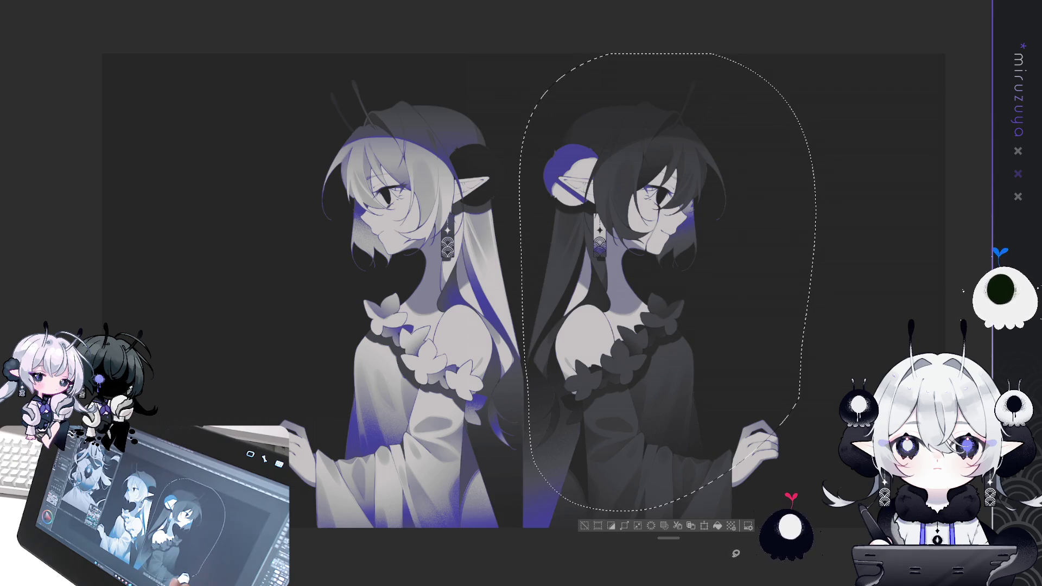
key(ctrl+d)
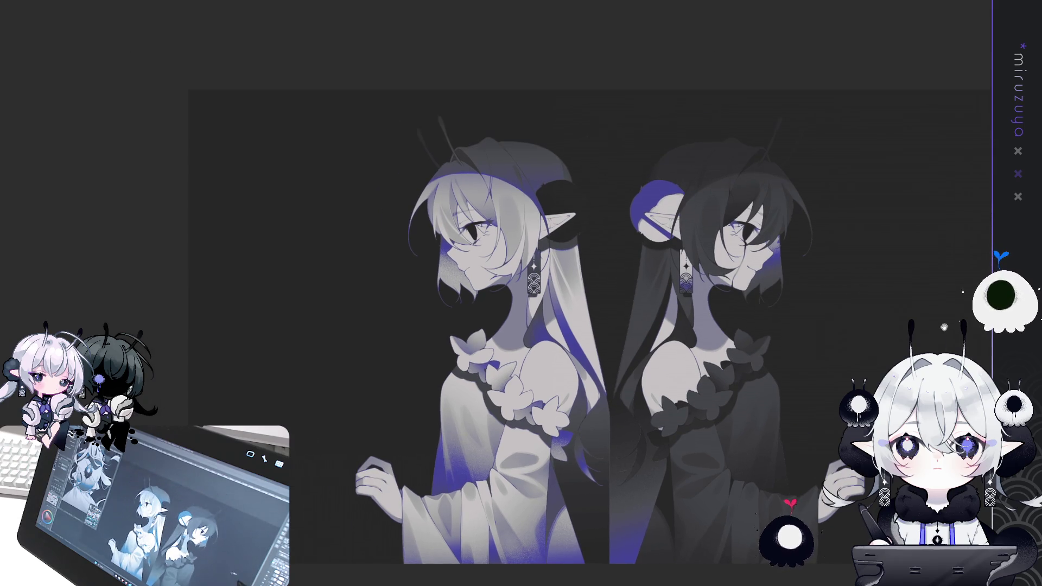
scroll(480, 325, down, 2)
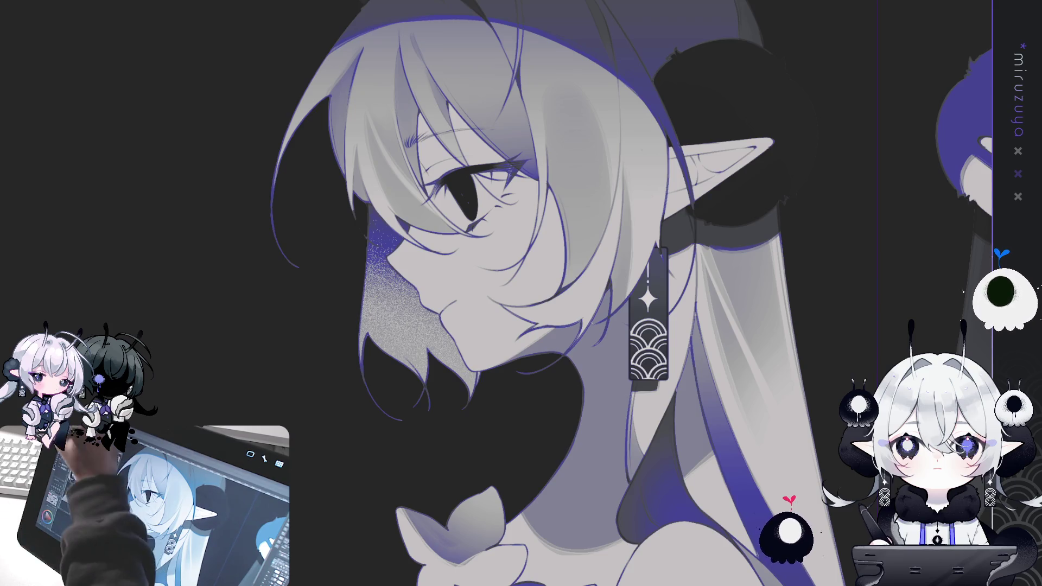
mouse_move(397, 239)
mouse_down()
mouse_move(389, 255)
mouse_move(461, 253)
mouse_up()
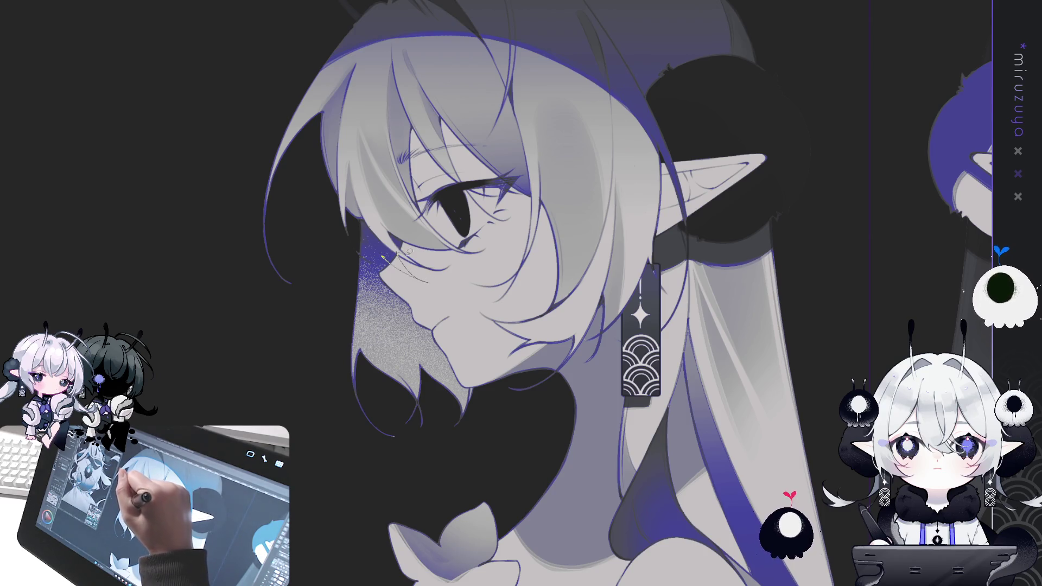
mouse_move(426, 217)
mouse_down()
mouse_move(452, 188)
mouse_move(481, 184)
mouse_move(541, 211)
mouse_up()
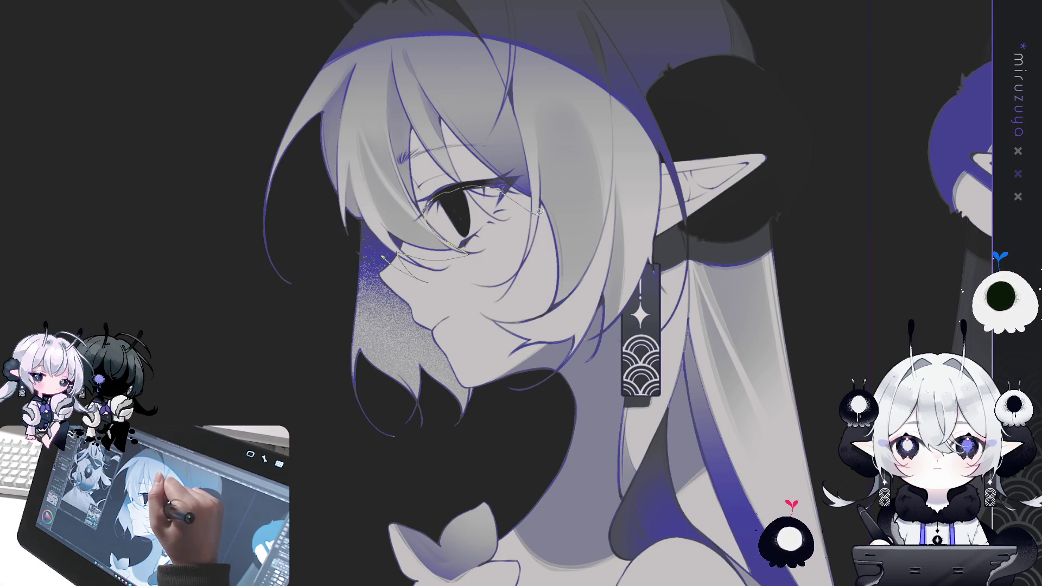
mouse_move(539, 206)
mouse_down()
mouse_move(502, 129)
mouse_move(382, 162)
mouse_up()
drag(364, 213, 425, 216)
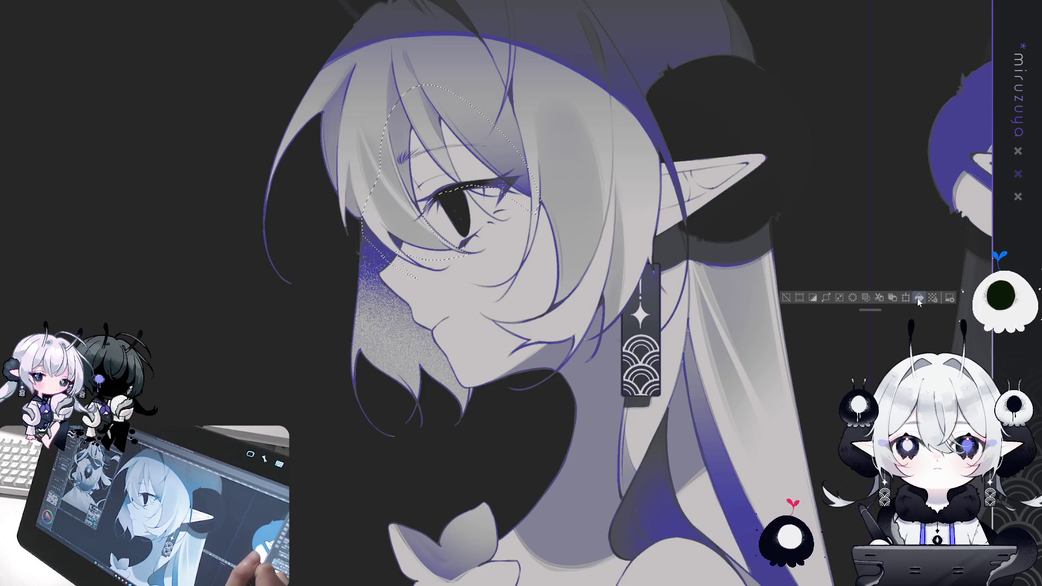
key(ctrl+d)
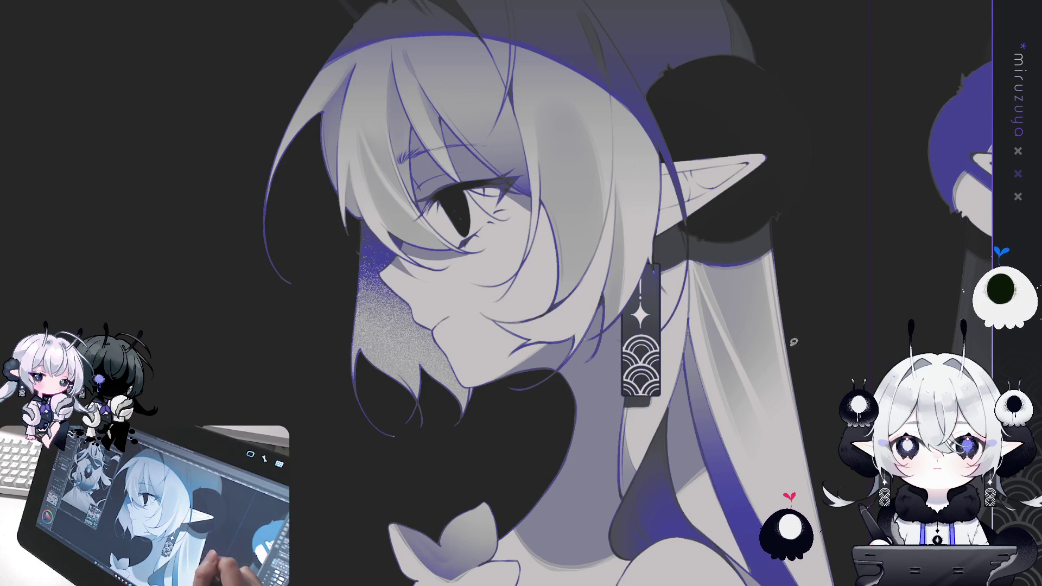
mouse_move(508, 172)
mouse_down()
mouse_move(769, 310)
mouse_move(471, 189)
mouse_up()
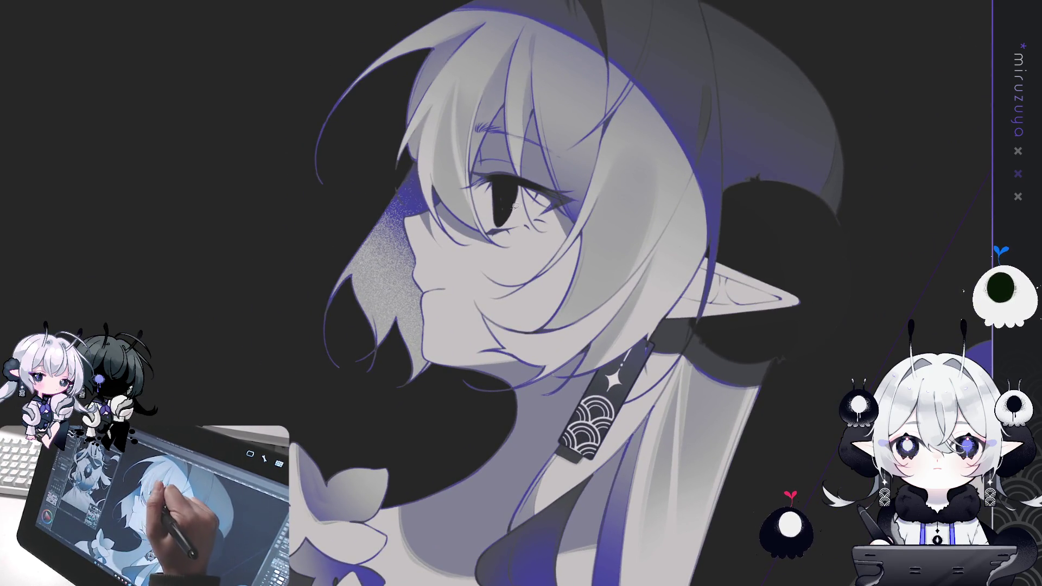
mouse_move(438, 183)
mouse_down()
mouse_move(473, 254)
mouse_move(469, 235)
mouse_move(551, 259)
mouse_move(578, 304)
mouse_move(461, 93)
mouse_move(478, 244)
mouse_up()
click(516, 255)
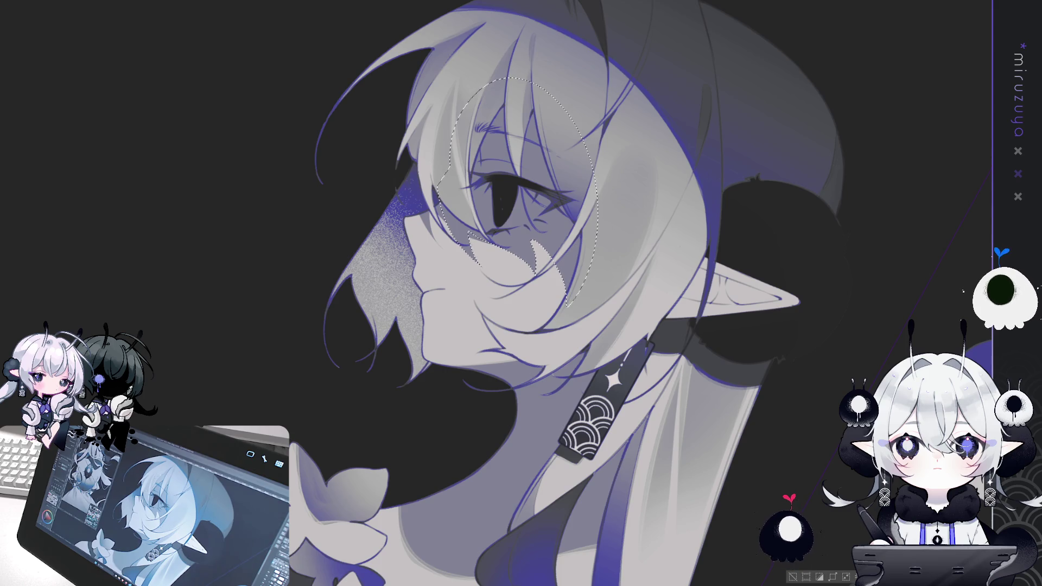
key(ctrl+z)
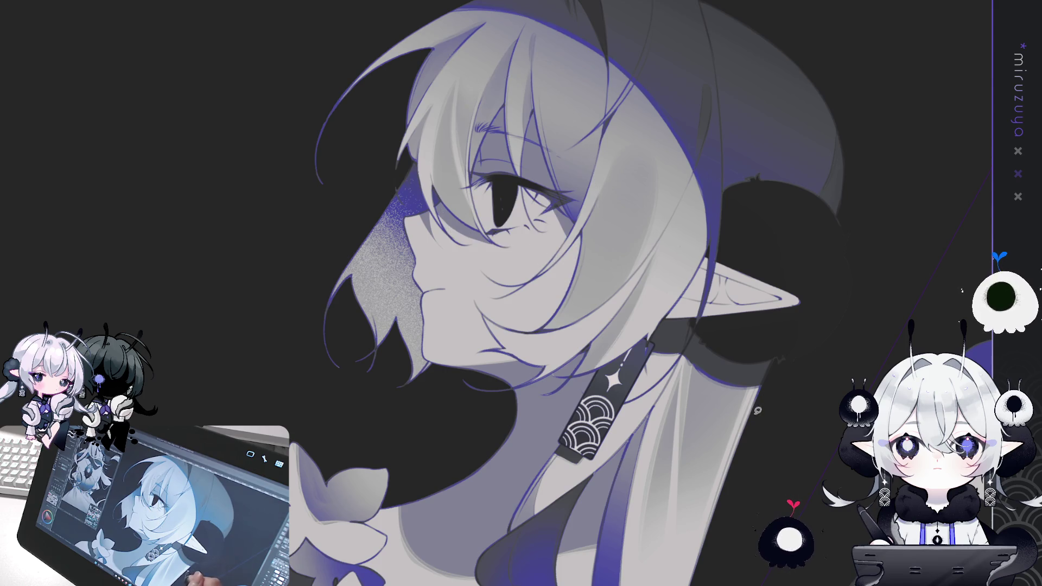
key(ctrl+d)
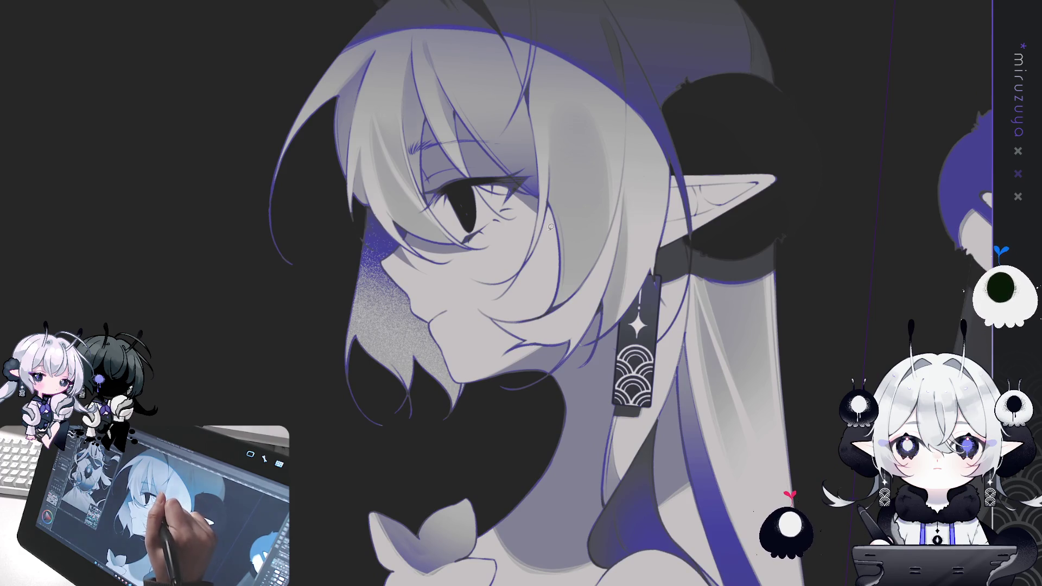
drag(561, 233, 518, 293)
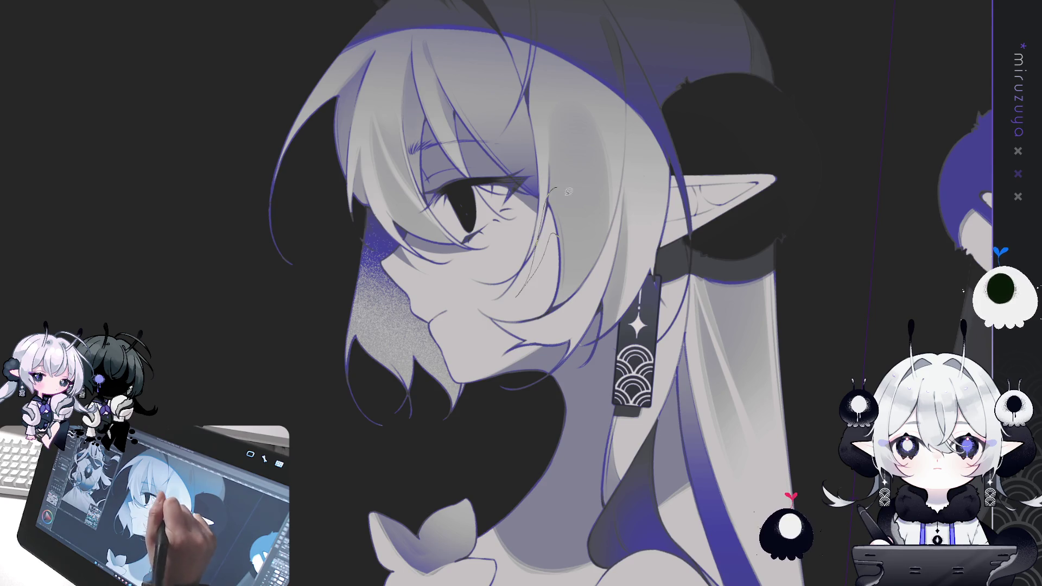
key(ctrl+z)
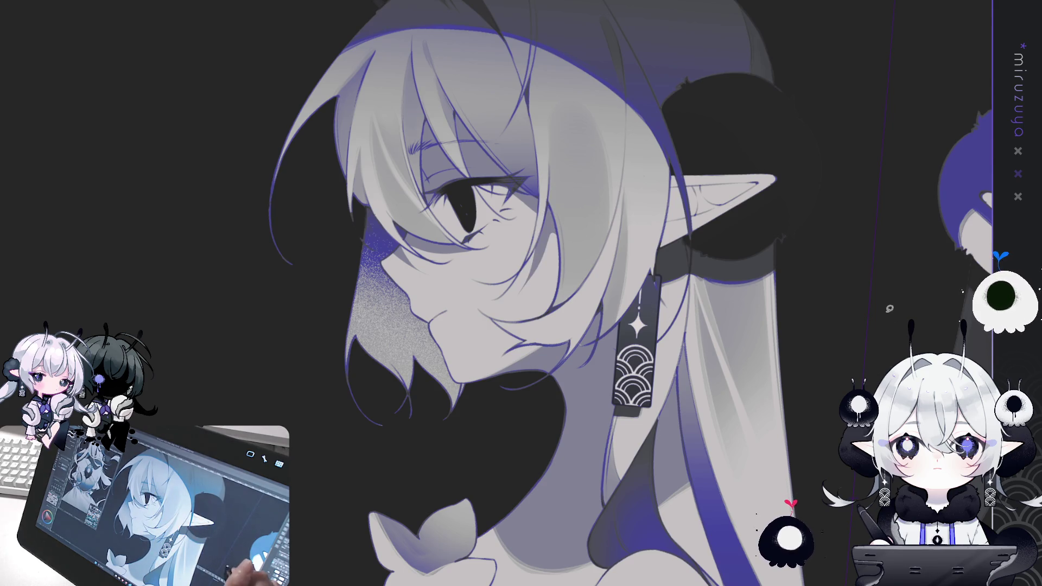
drag(624, 304, 537, 387)
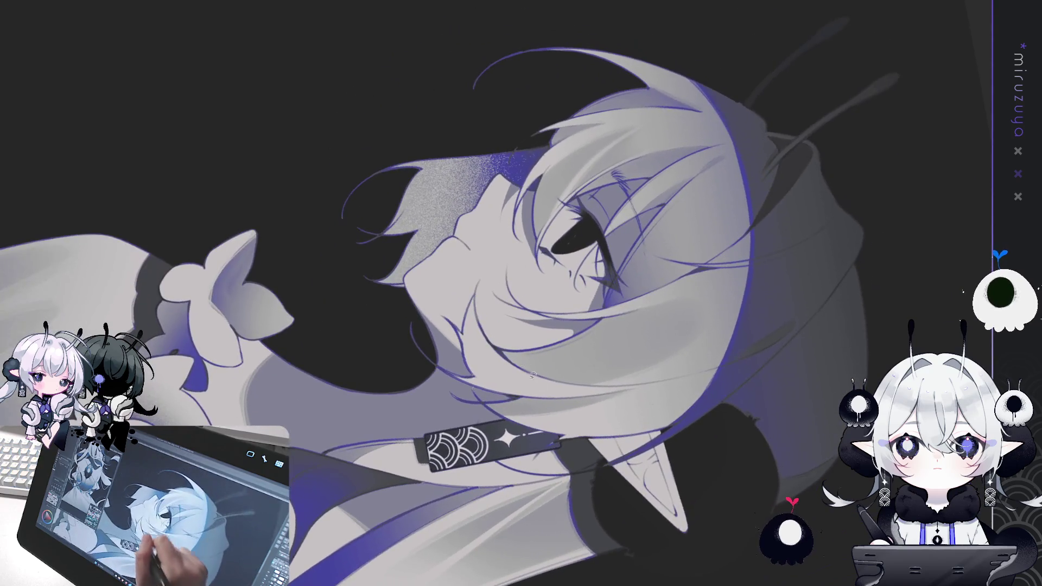
Lasso small strips along the white-haired elf's cheek, then dismiss the selection.
drag(460, 287, 462, 289)
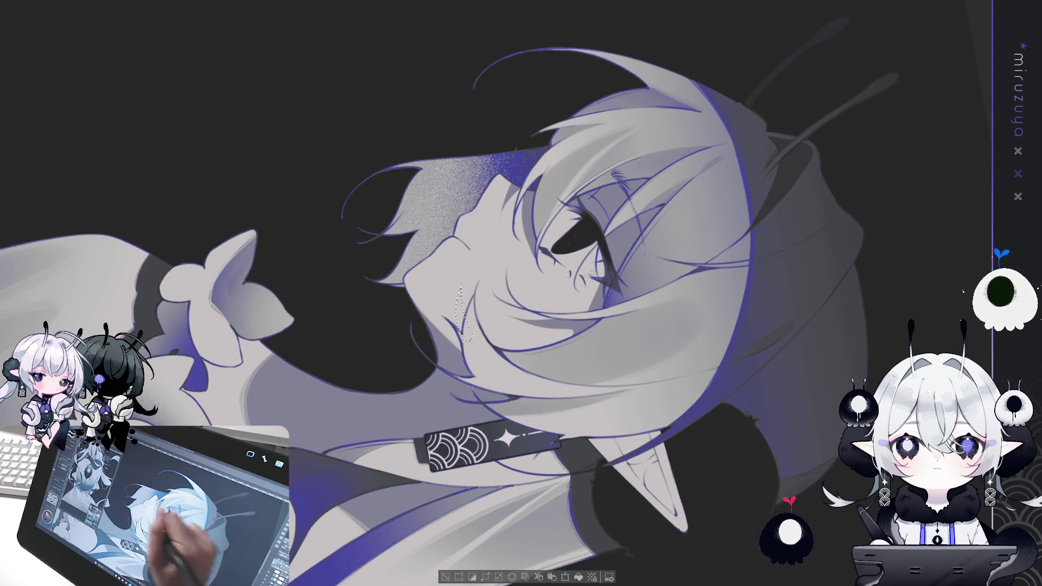
click(462, 339)
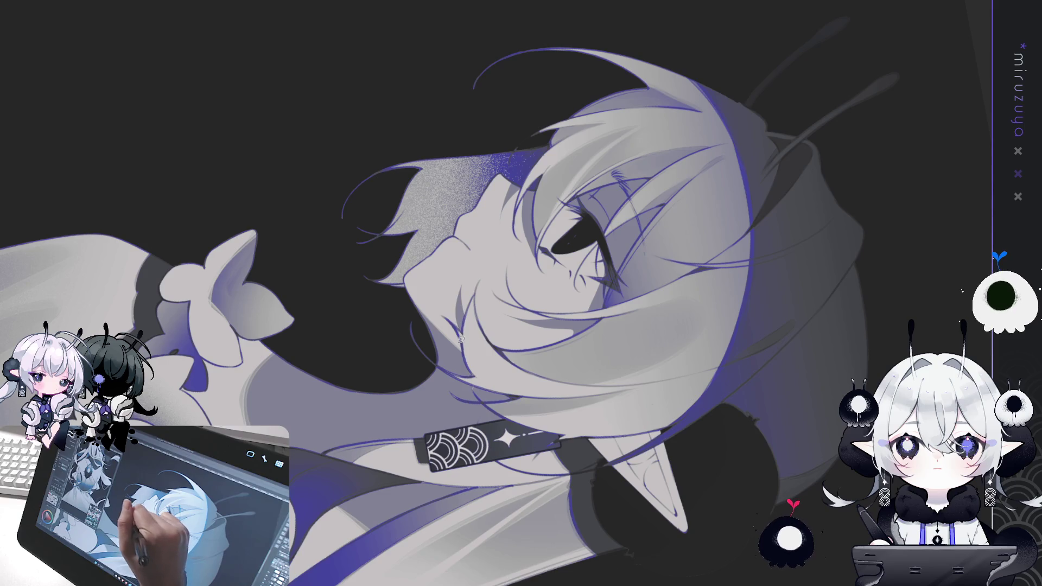
drag(448, 327, 464, 350)
click(569, 579)
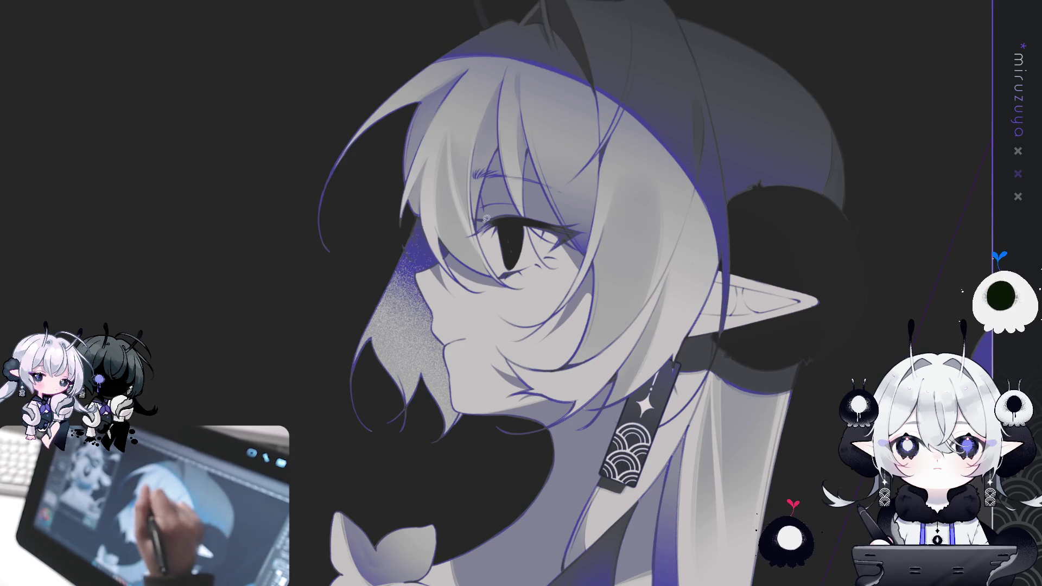
Lasso and deselect the hair strand beside the eye, tilt the view, then return from the reference photo.
drag(489, 265, 485, 261)
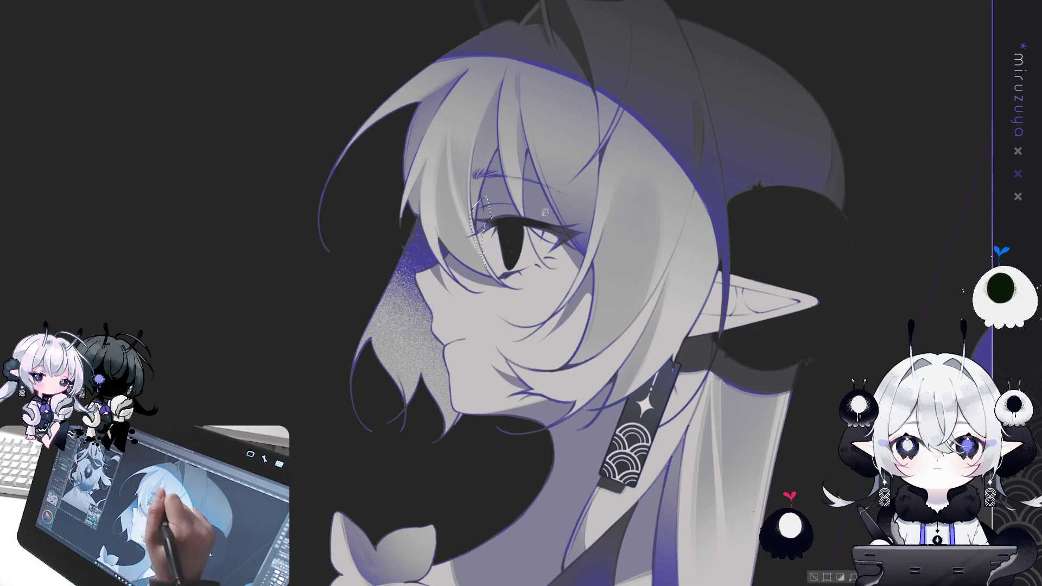
key(ctrl+d)
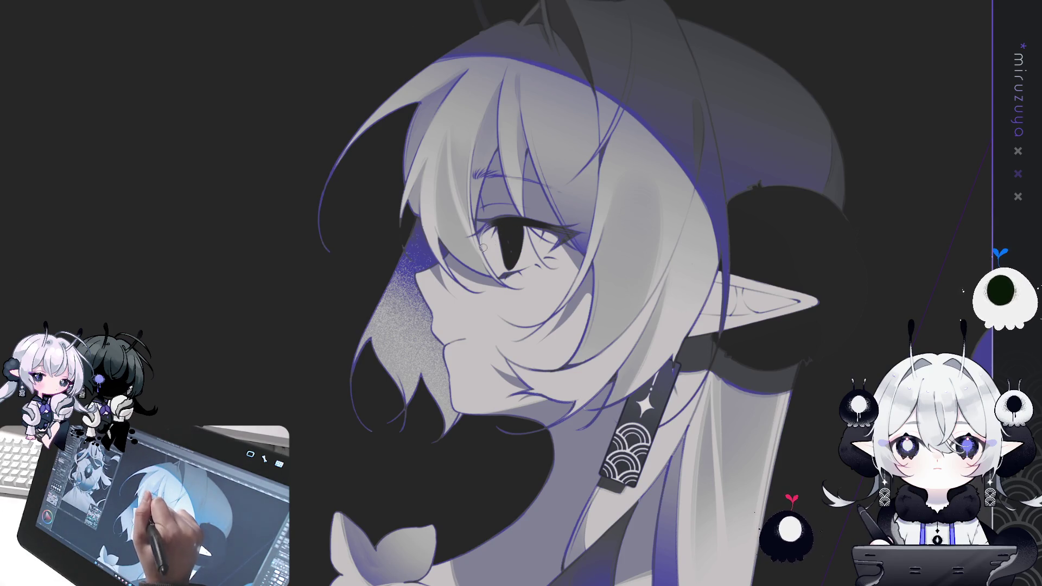
drag(483, 245, 581, 292)
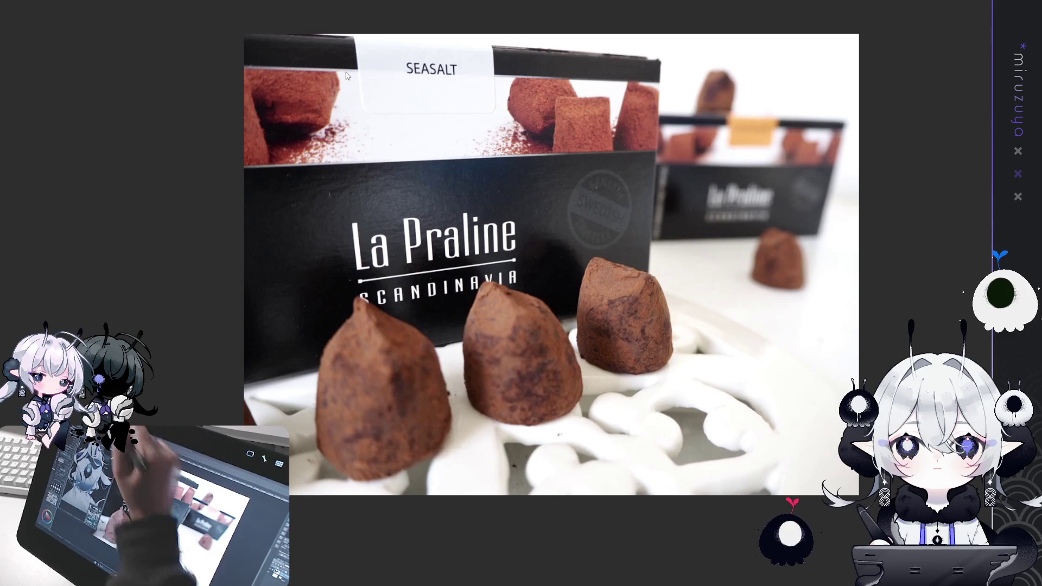
key(alt+Tab)
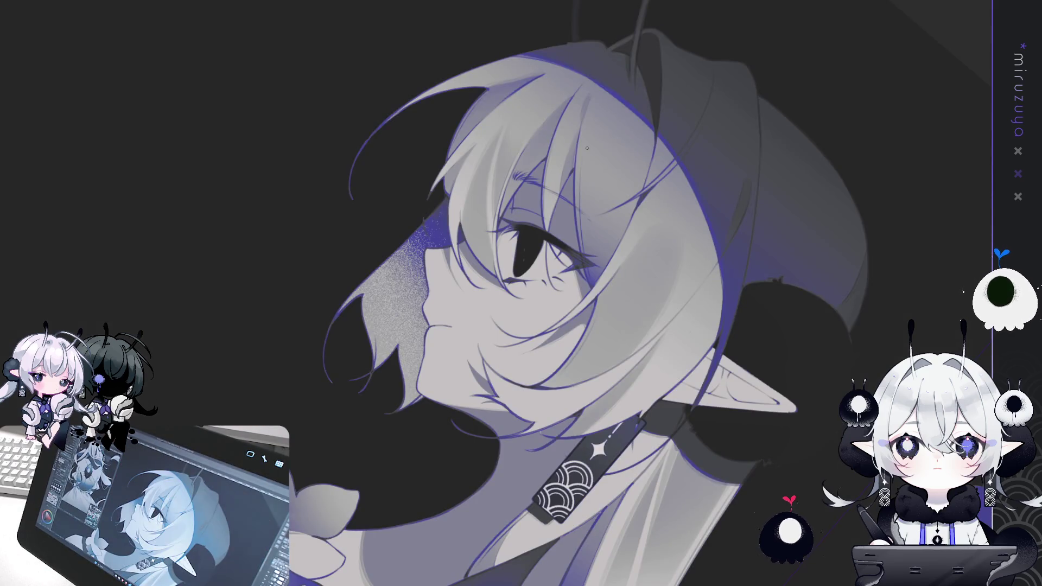
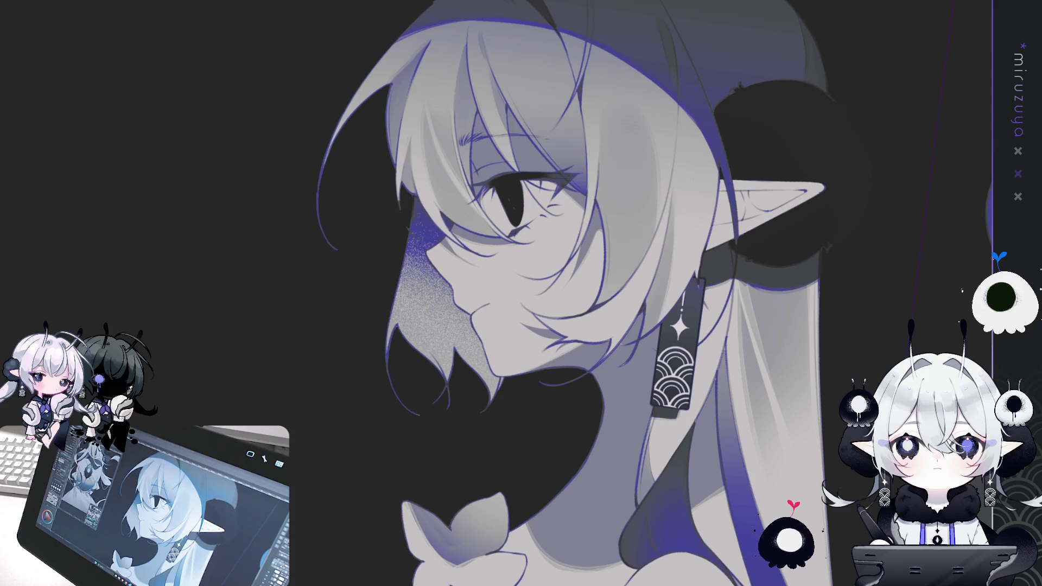
Add refining strokes along the sleeve and hair edge beside the flower-trimmed shoulder.
mouse_move(657, 318)
mouse_down()
mouse_move(666, 332)
mouse_move(624, 412)
mouse_move(535, 445)
mouse_move(483, 436)
mouse_up()
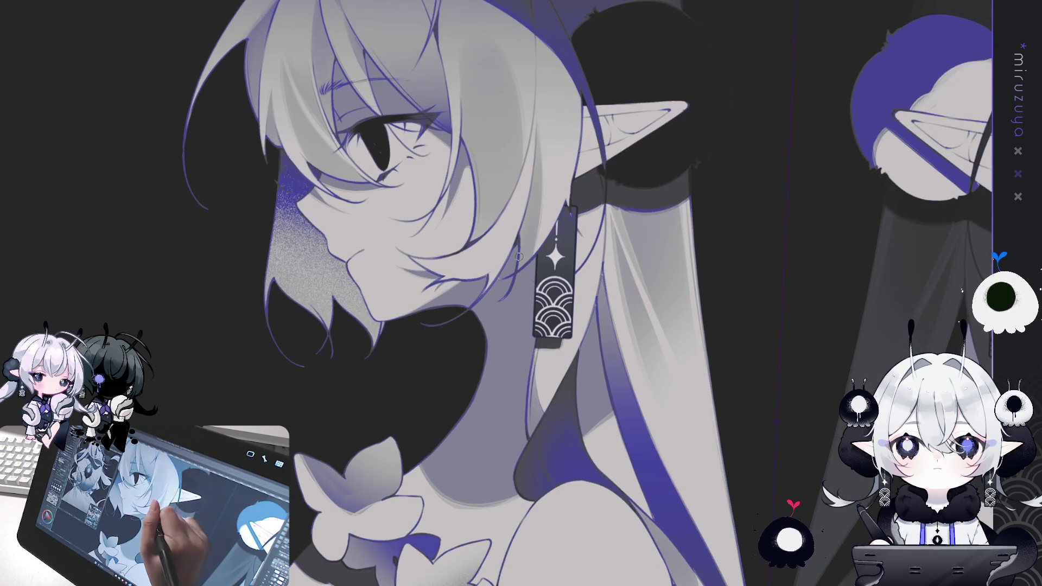
drag(579, 367, 590, 111)
mouse_move(735, 306)
mouse_down()
mouse_move(736, 288)
mouse_move(651, 293)
mouse_move(503, 271)
mouse_move(703, 356)
mouse_move(651, 336)
mouse_up()
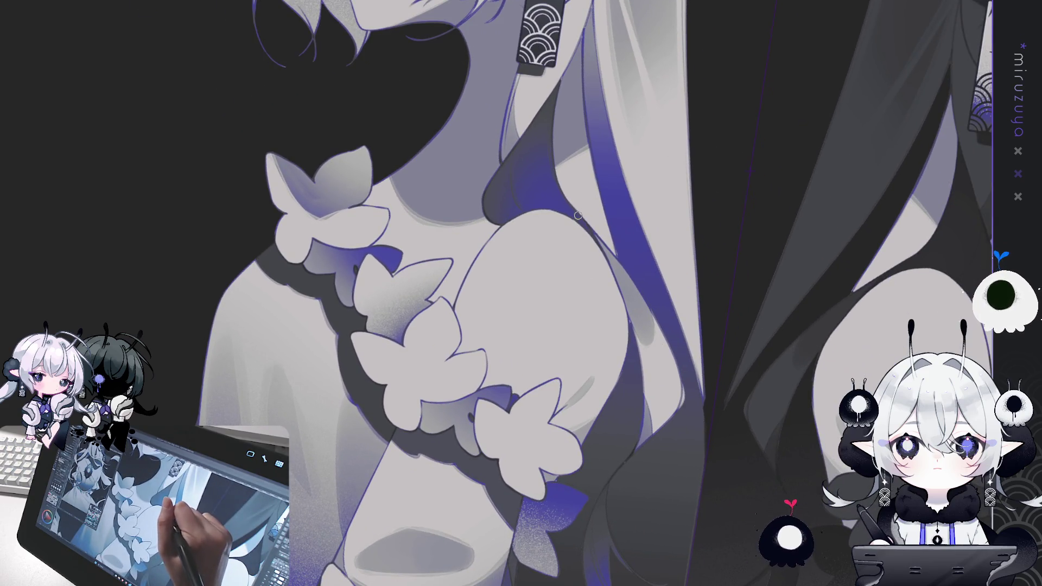
mouse_move(576, 217)
mouse_down()
mouse_move(616, 321)
mouse_move(622, 383)
mouse_up()
drag(616, 304, 626, 369)
drag(604, 255, 635, 358)
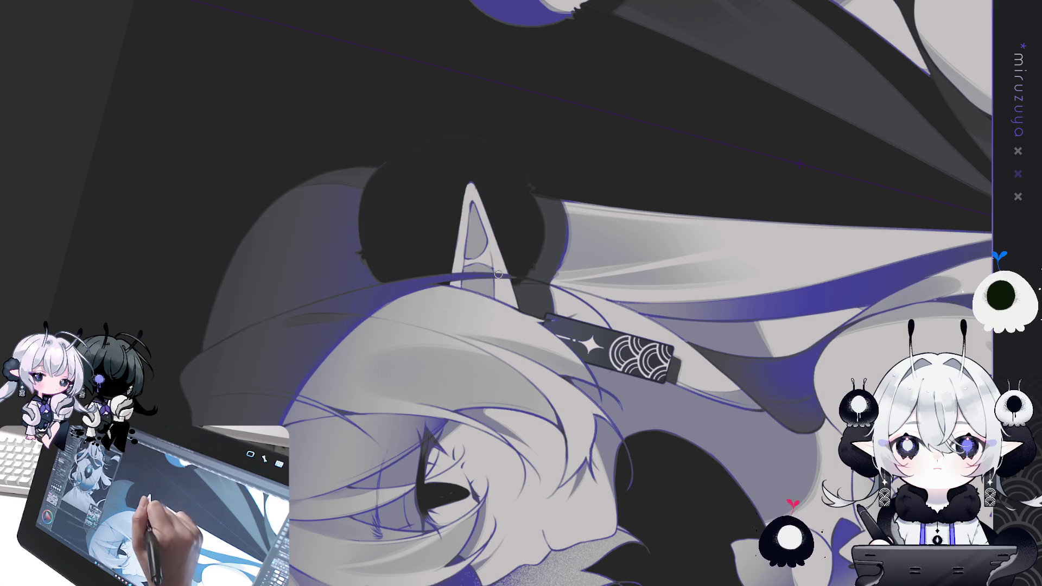
mouse_move(499, 273)
mouse_down()
mouse_move(506, 415)
mouse_move(482, 343)
mouse_up()
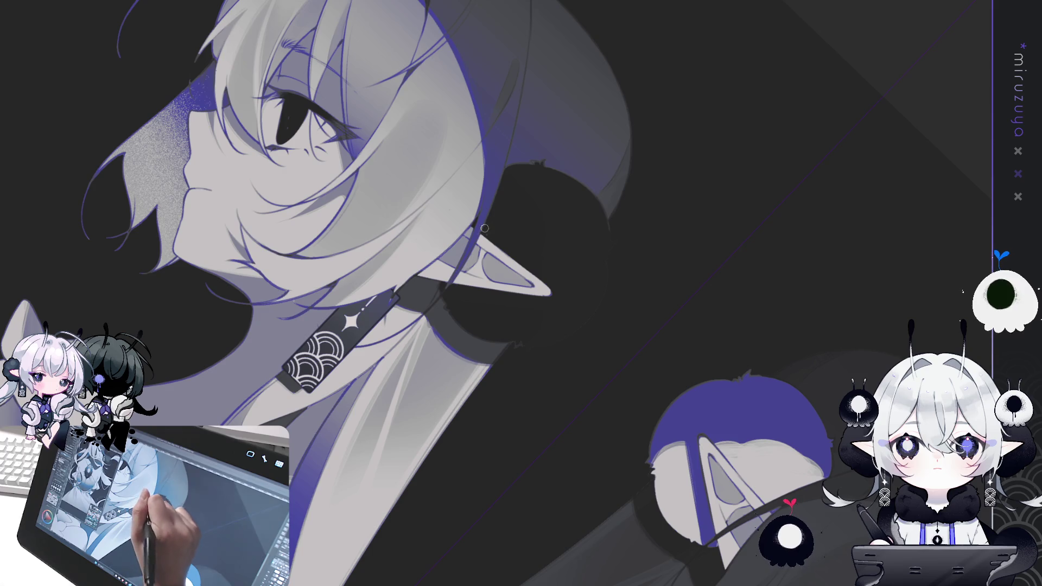
Darken the ear's inner edge with a shading strip and touch it up down to the tip.
drag(499, 261, 517, 297)
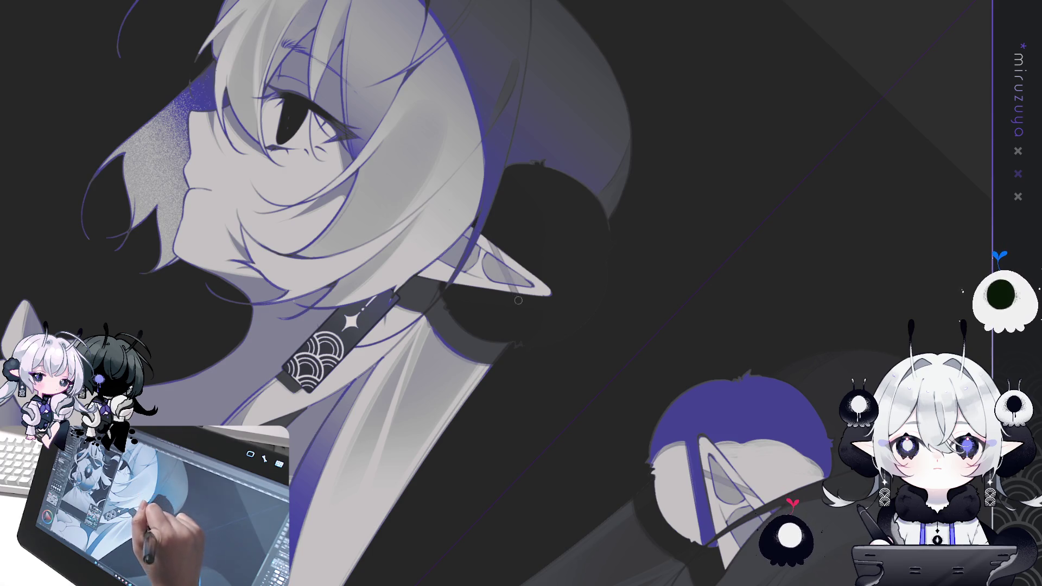
drag(510, 254, 503, 240)
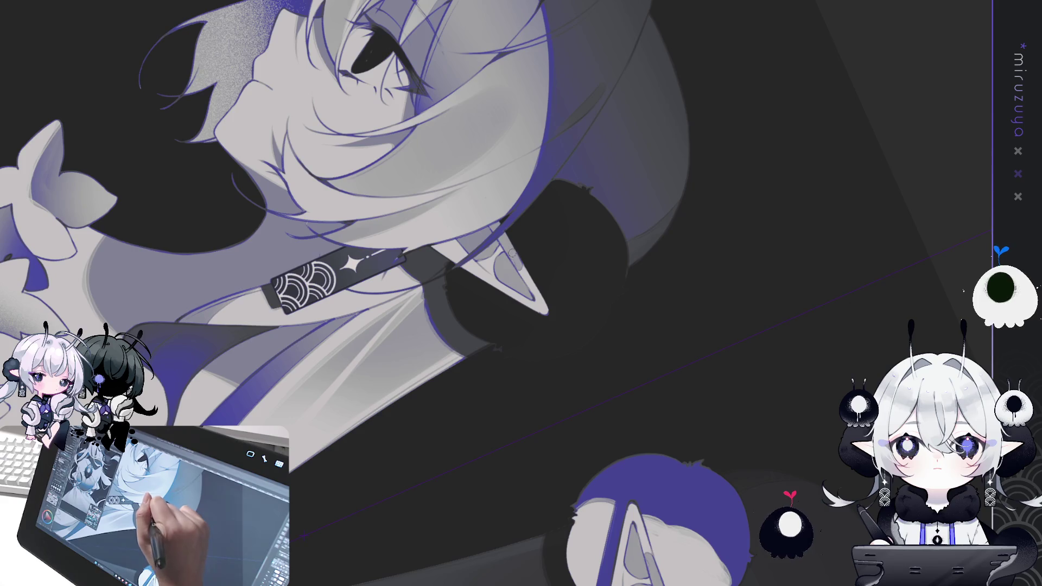
drag(519, 251, 527, 280)
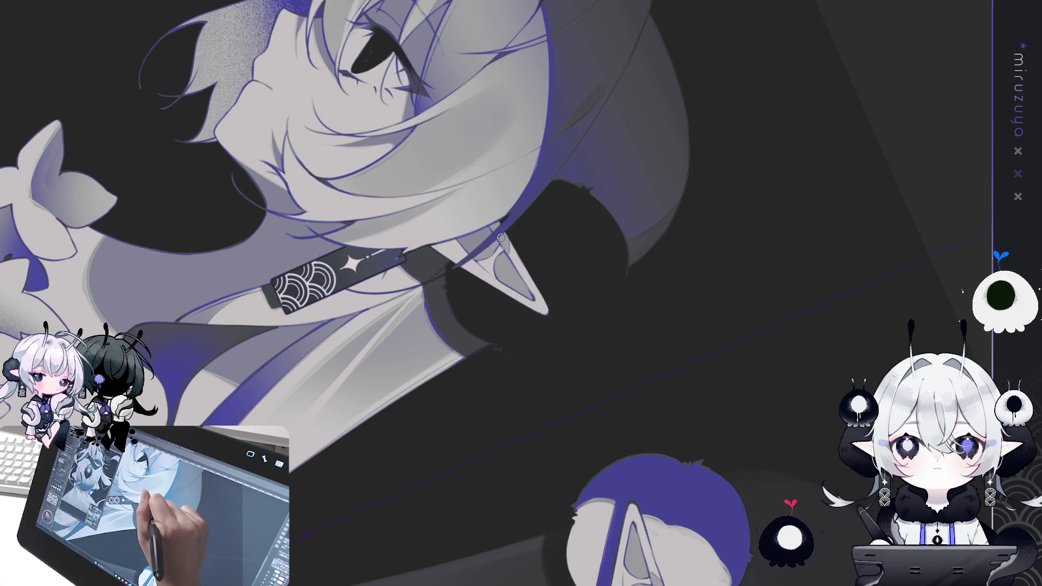
mouse_move(542, 299)
mouse_down()
mouse_move(538, 347)
mouse_move(499, 391)
mouse_up()
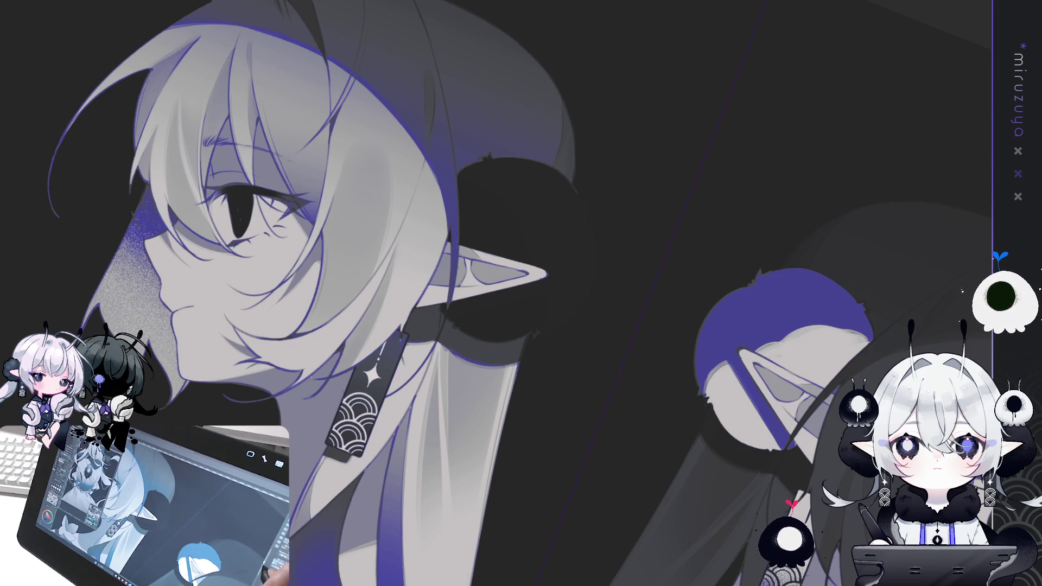
mouse_move(496, 250)
mouse_down()
mouse_move(362, 454)
mouse_move(429, 260)
mouse_up()
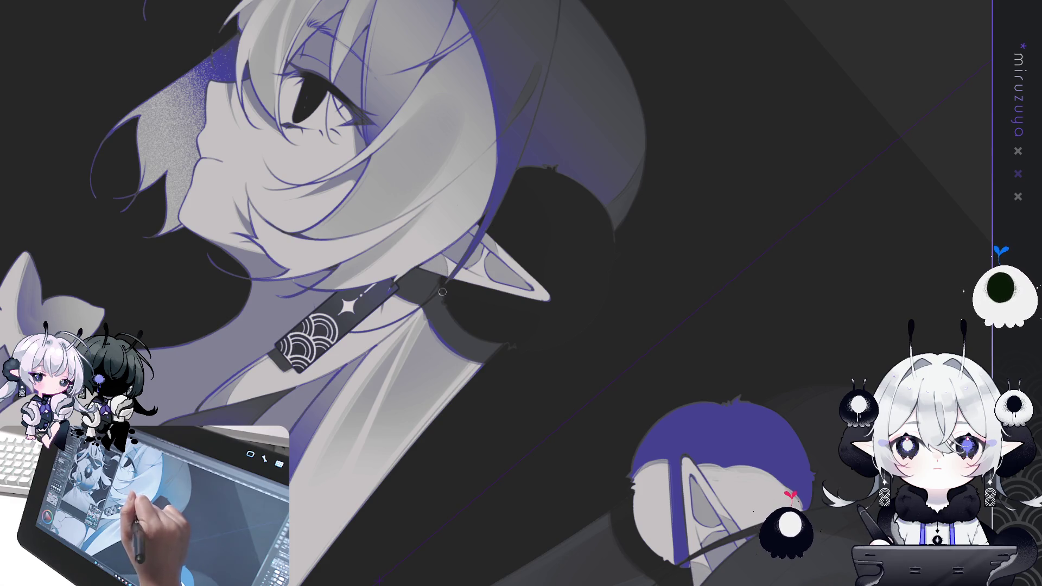
mouse_move(442, 335)
mouse_down()
mouse_move(456, 358)
mouse_move(559, 375)
mouse_move(657, 334)
mouse_move(633, 291)
mouse_up()
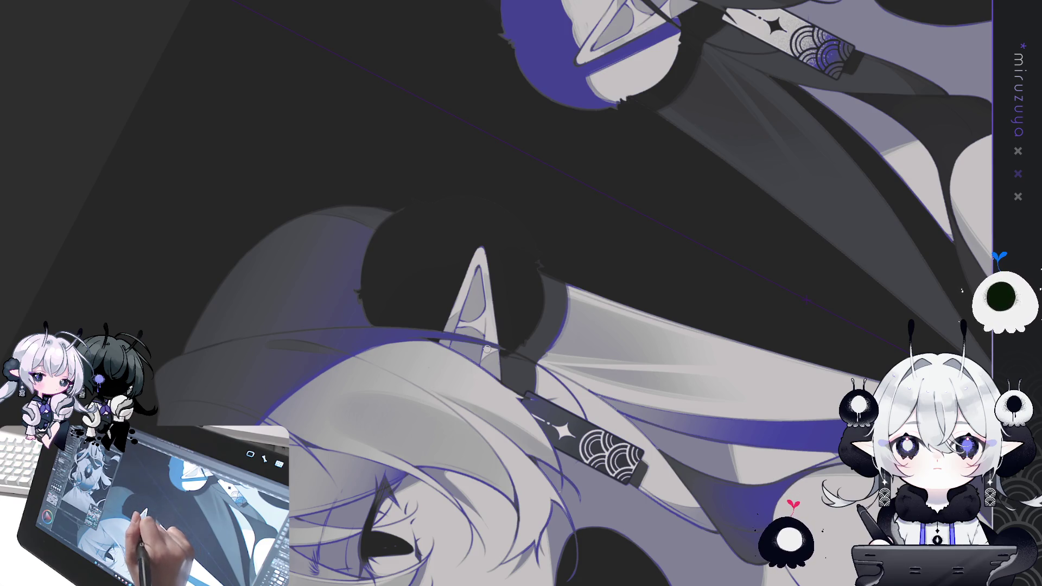
drag(480, 367, 244, 478)
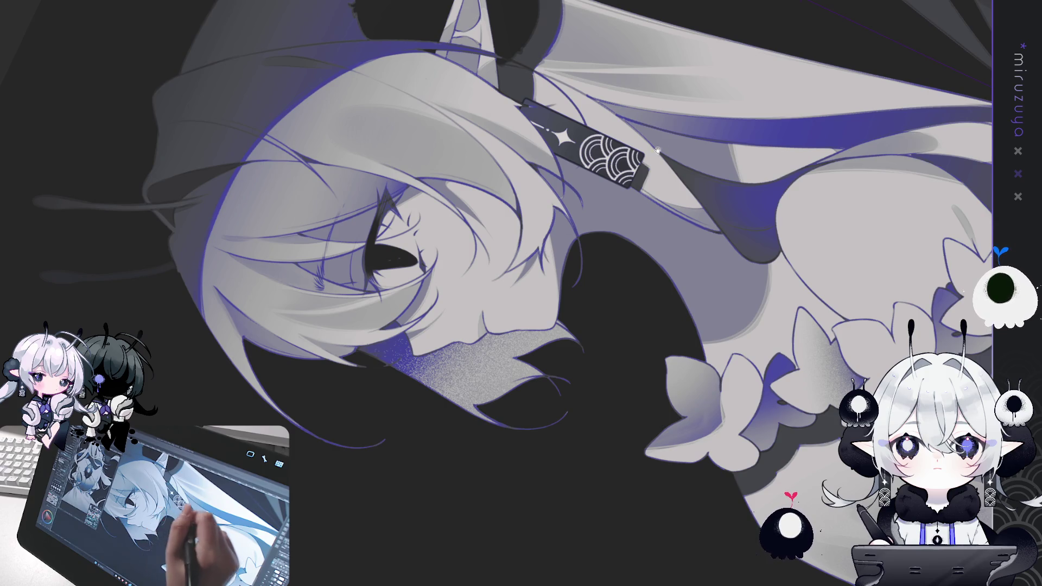
Pan the view from the ear and upper hair along the hair toward the face.
drag(546, 254, 465, 423)
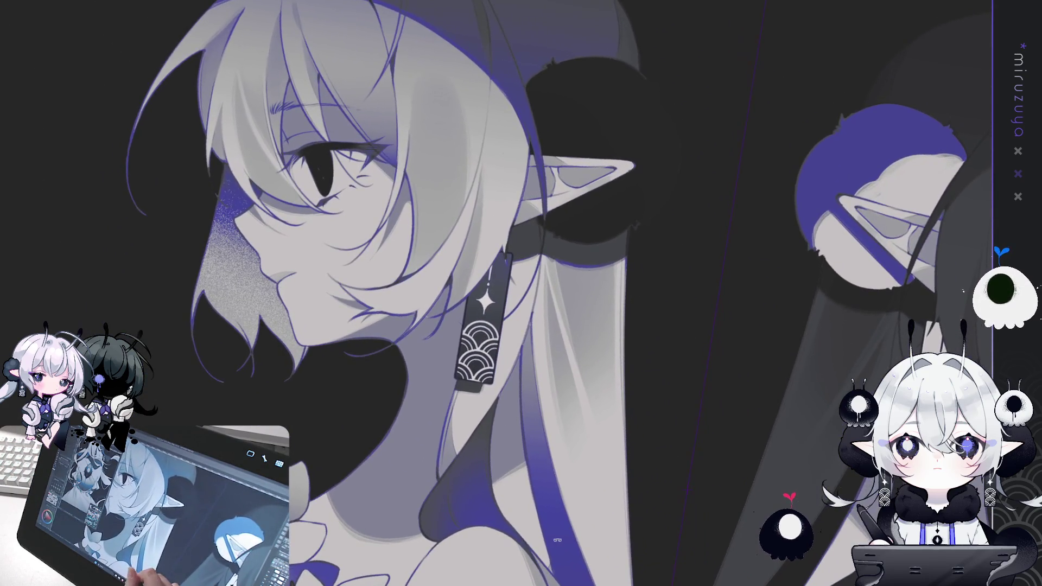
drag(558, 540, 700, 522)
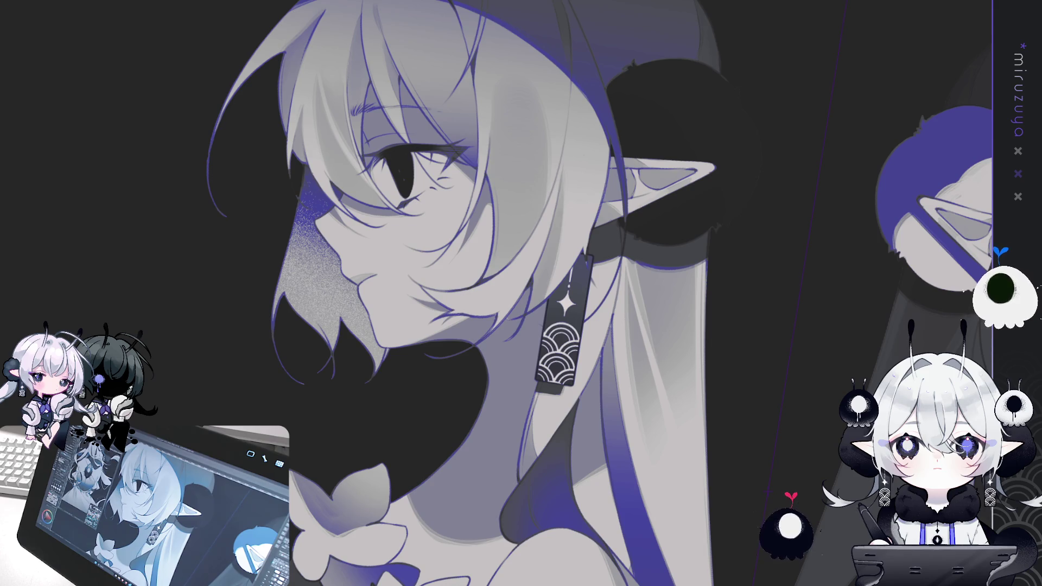
key(ctrl+0)
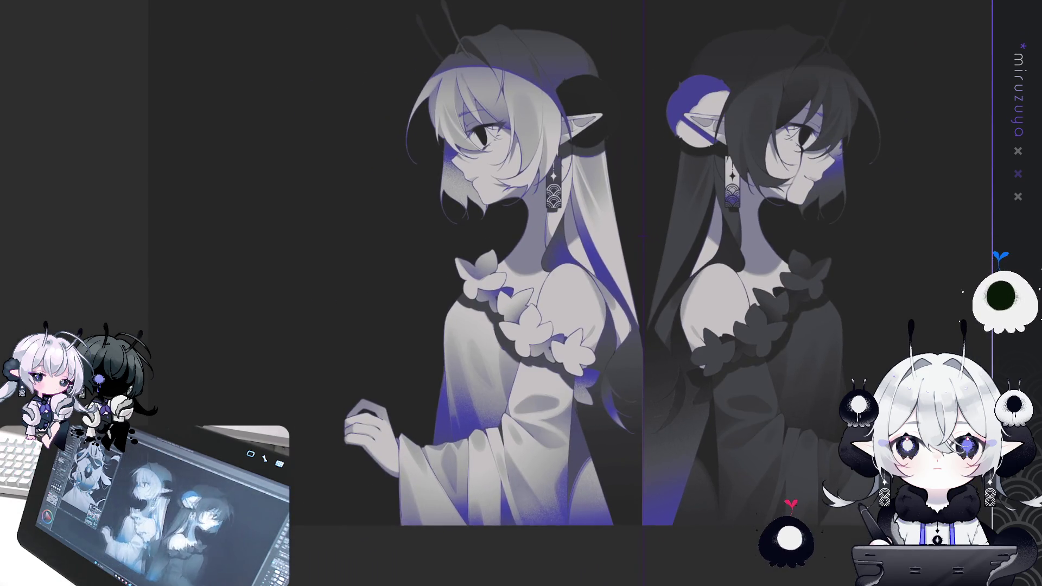
scroll(542, 271, up, 1)
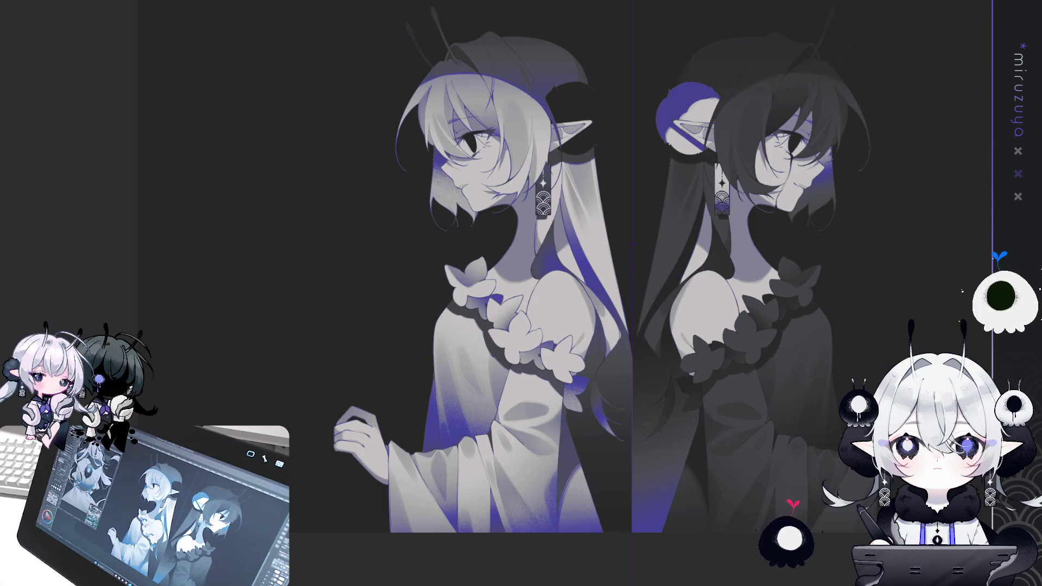
key(ctrl+a)
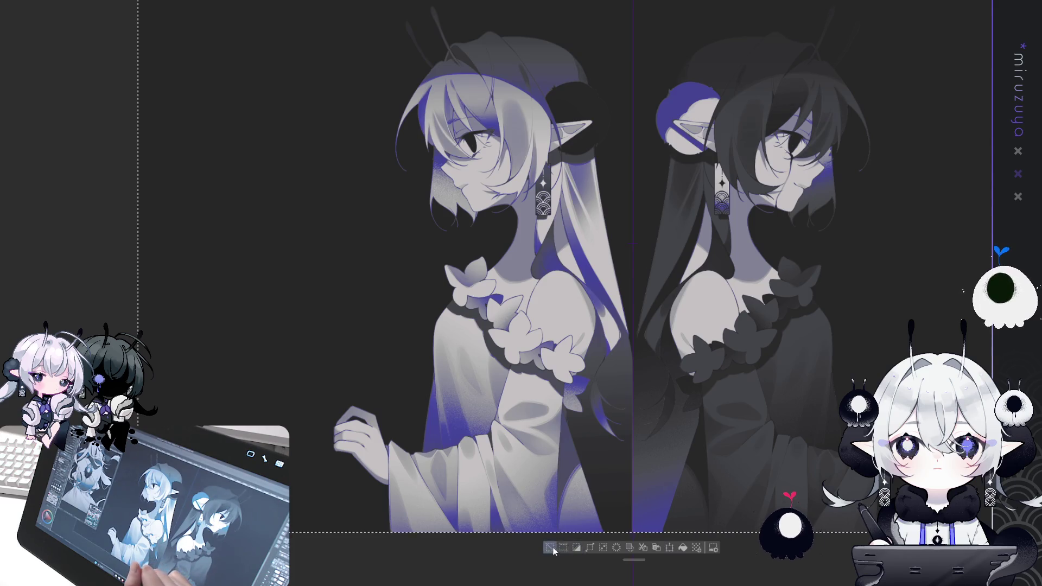
key(ctrl+d)
key(ctrl+z)
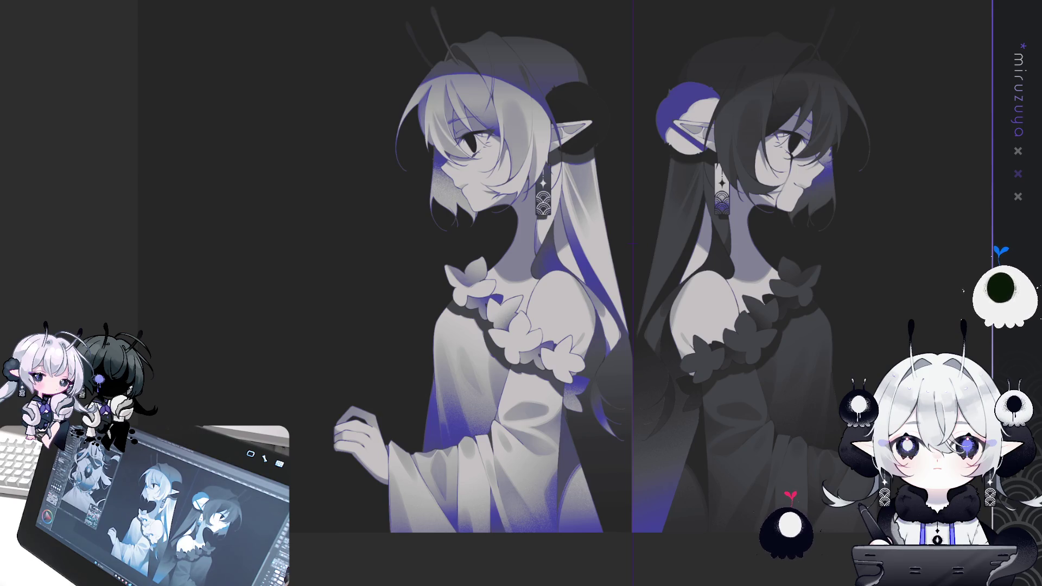
scroll(713, 423, up, 6)
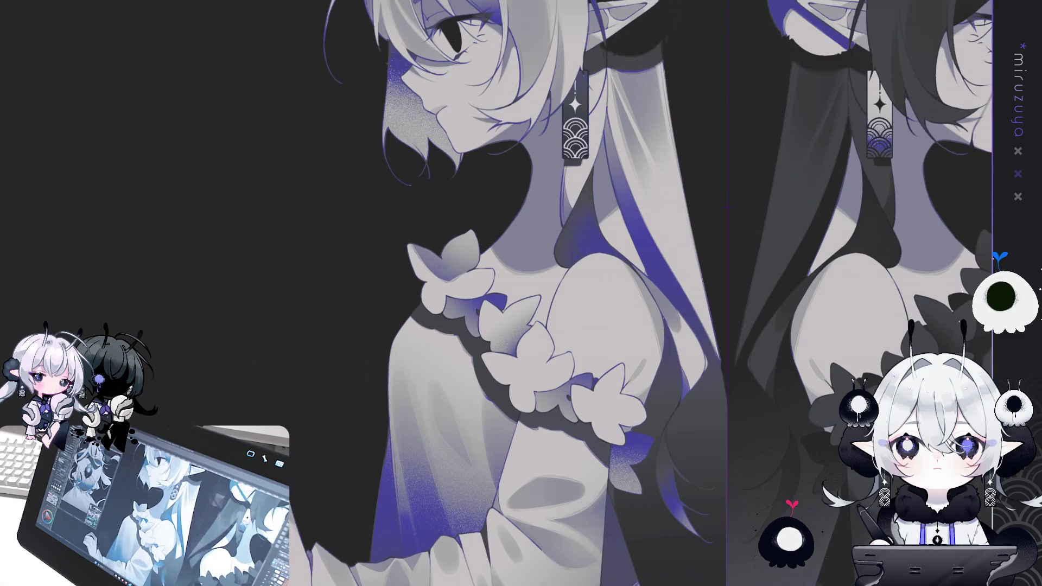
Zoom in on the face and rotate the canvas about 40° clockwise so the head tilts upward.
scroll(713, 422, up, 2)
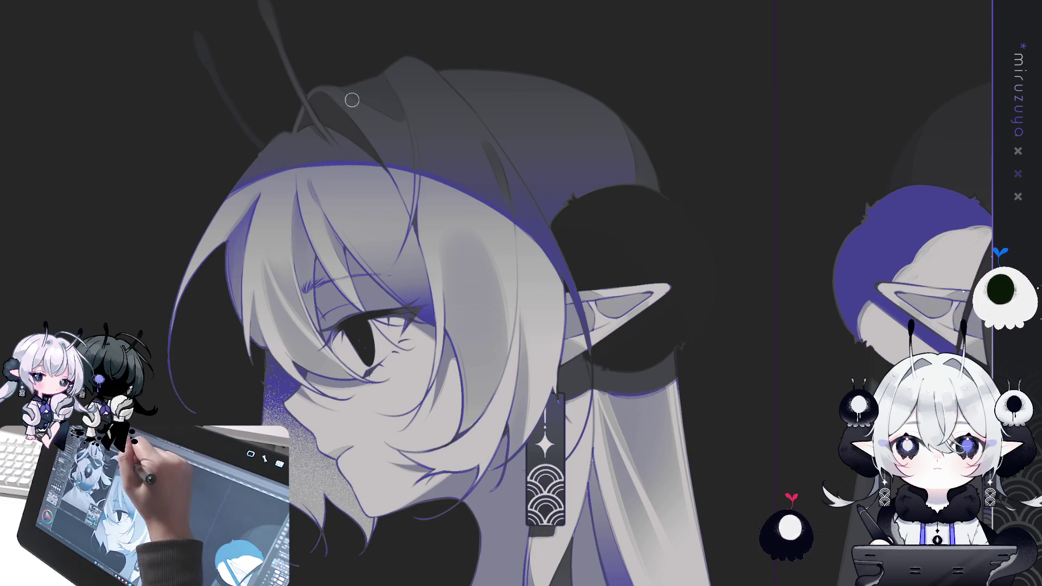
mouse_move(141, 114)
mouse_down()
mouse_move(434, 271)
mouse_move(729, 363)
mouse_move(730, 393)
mouse_up()
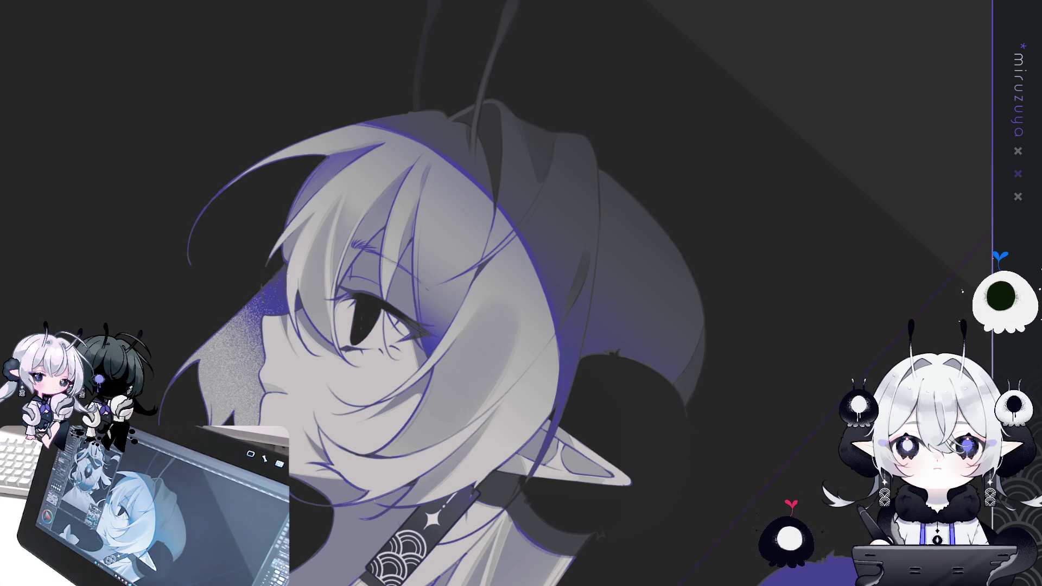
Rotate the view in several turns until the elf's head stands nearly upright.
drag(217, 353, 120, 329)
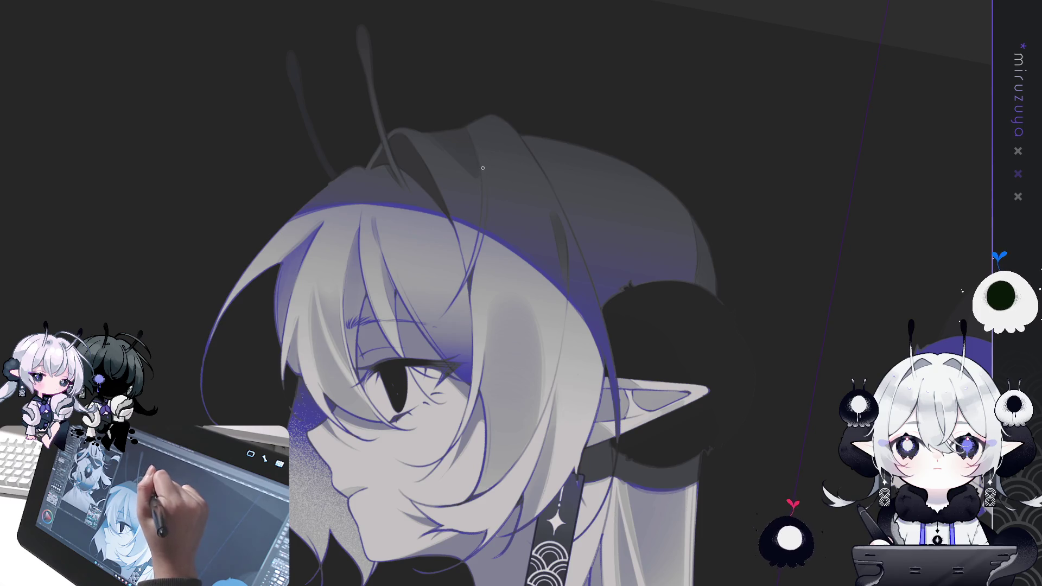
drag(482, 169, 636, 260)
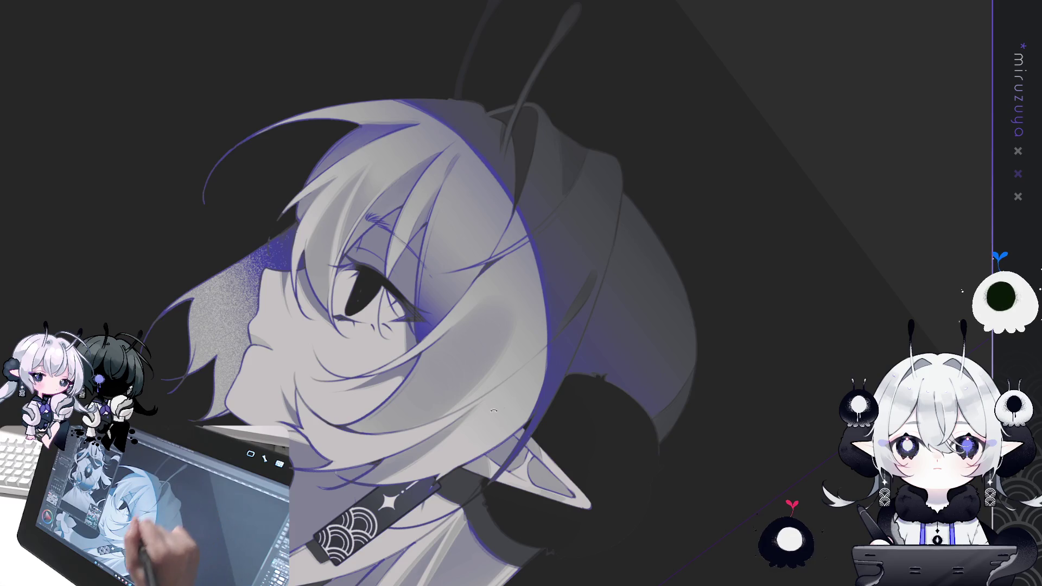
drag(491, 395, 507, 174)
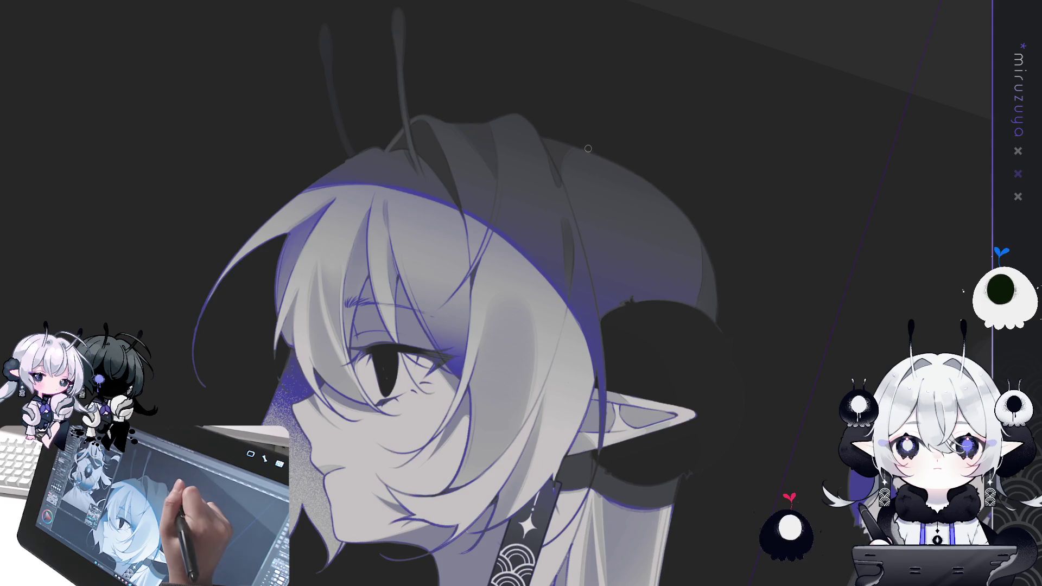
Shrink the brush and pan the view away from the face toward the shoulder and bow.
drag(572, 187, 468, 48)
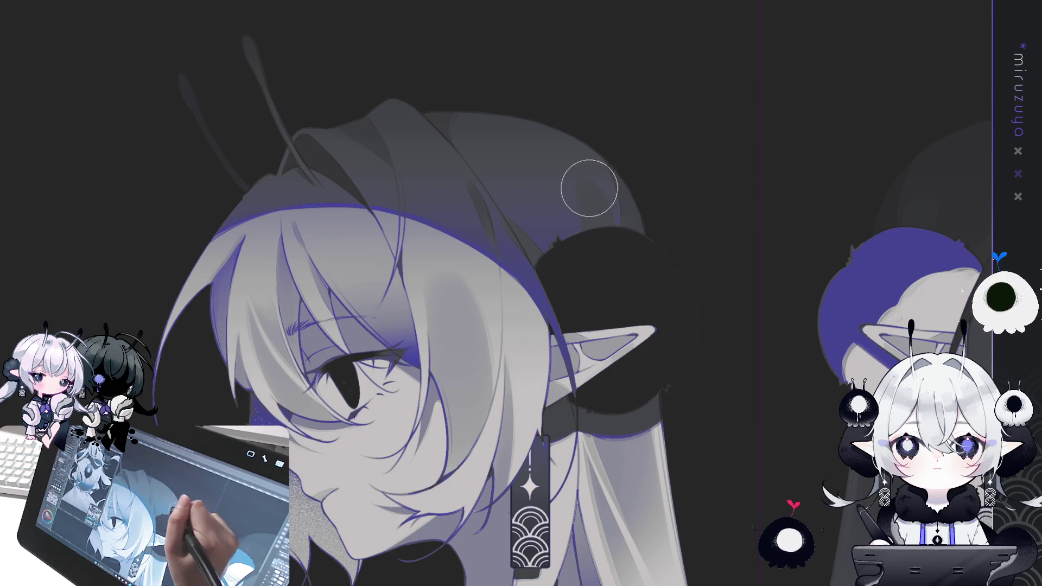
key(bracketleft)
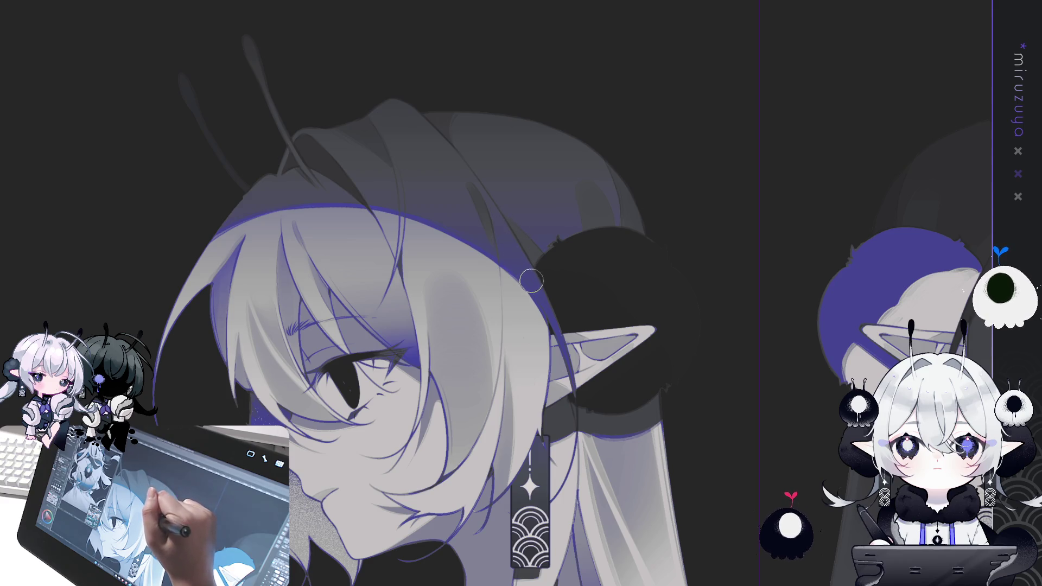
mouse_move(607, 319)
mouse_down()
mouse_move(627, 301)
mouse_move(769, 285)
mouse_up()
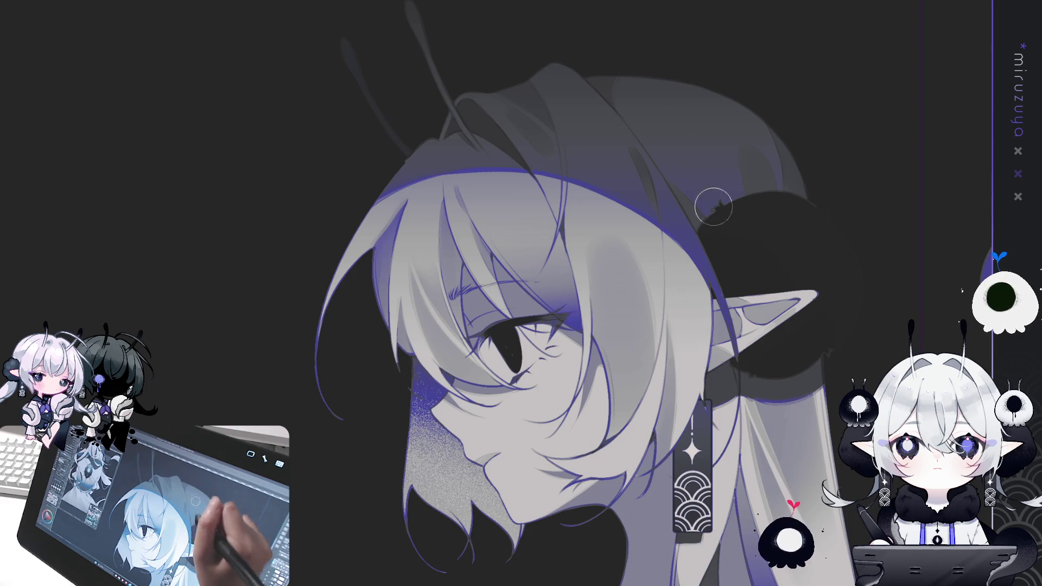
drag(543, 380, 508, 217)
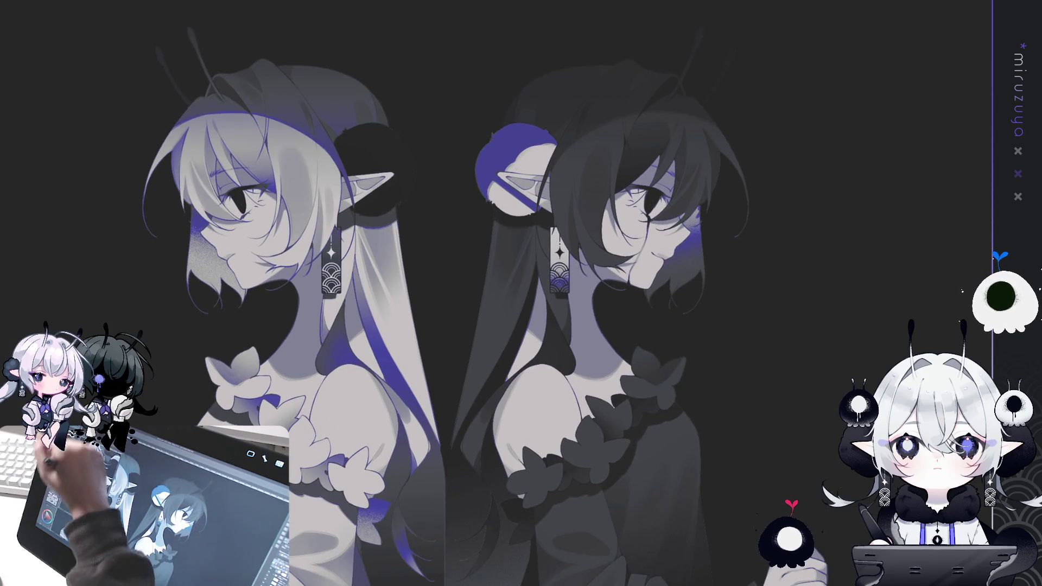
Try a thin stroke and fill beside the dark-haired girl, then undo the fill and deselect.
mouse_move(794, 167)
mouse_down()
mouse_move(766, 270)
mouse_move(597, 309)
mouse_move(547, 58)
mouse_move(824, 169)
mouse_up()
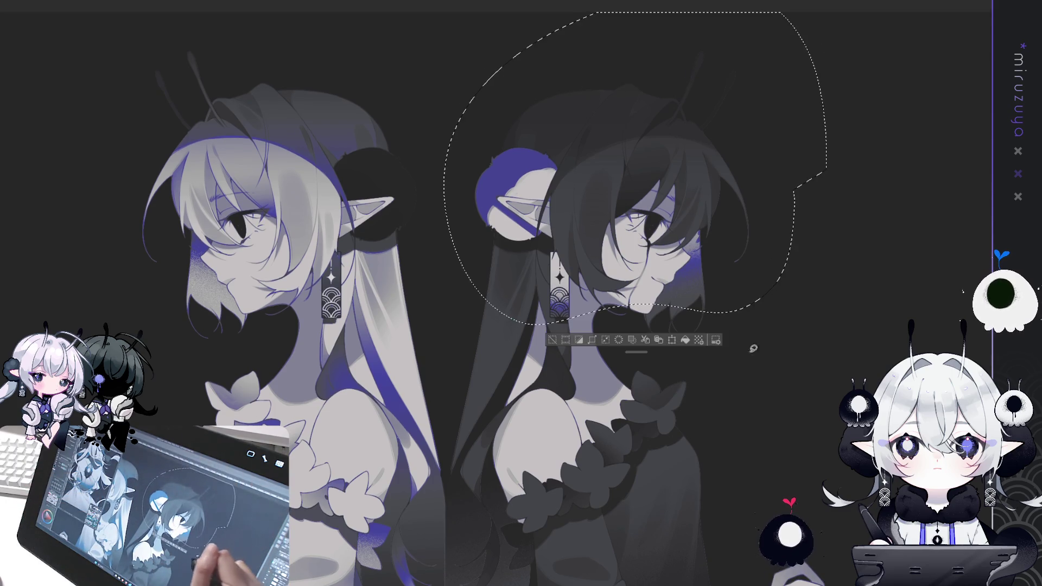
click(686, 340)
key(ctrl+z)
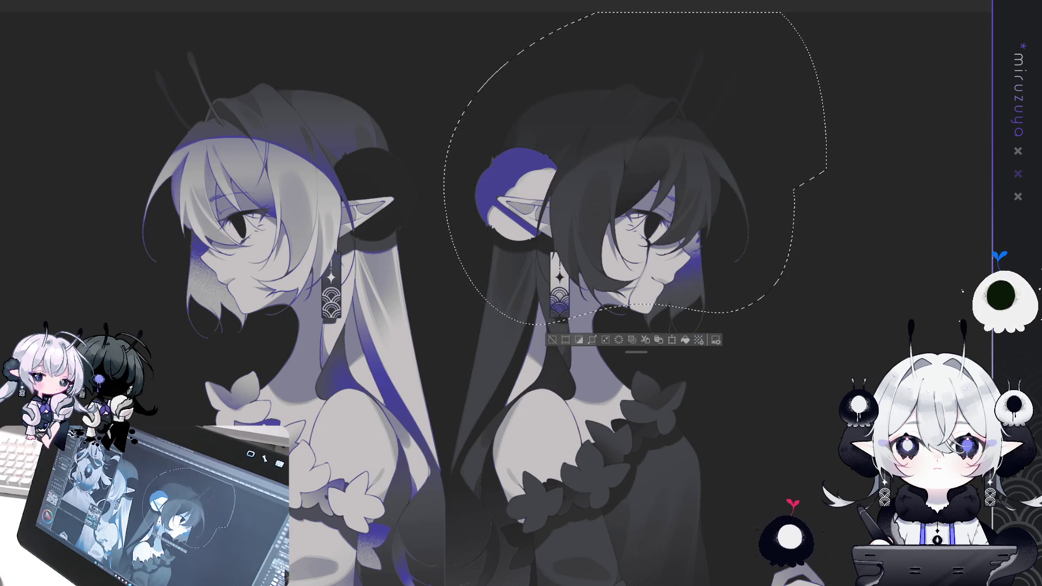
key(ctrl+d)
Lasso above the dark-haired girl's head and paint her antennae lighter with violet tips.
drag(808, 280, 677, 383)
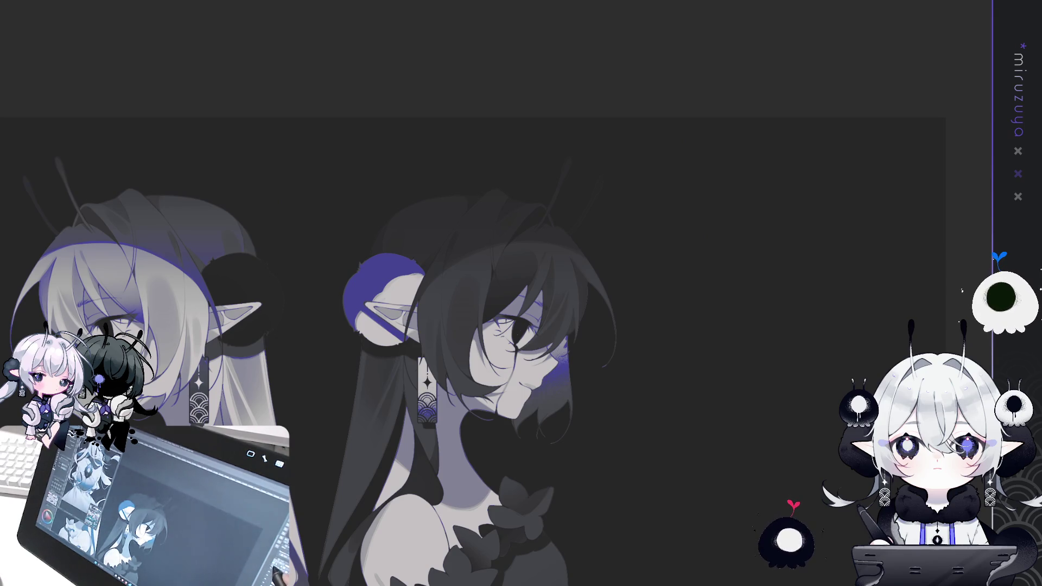
drag(595, 215, 650, 193)
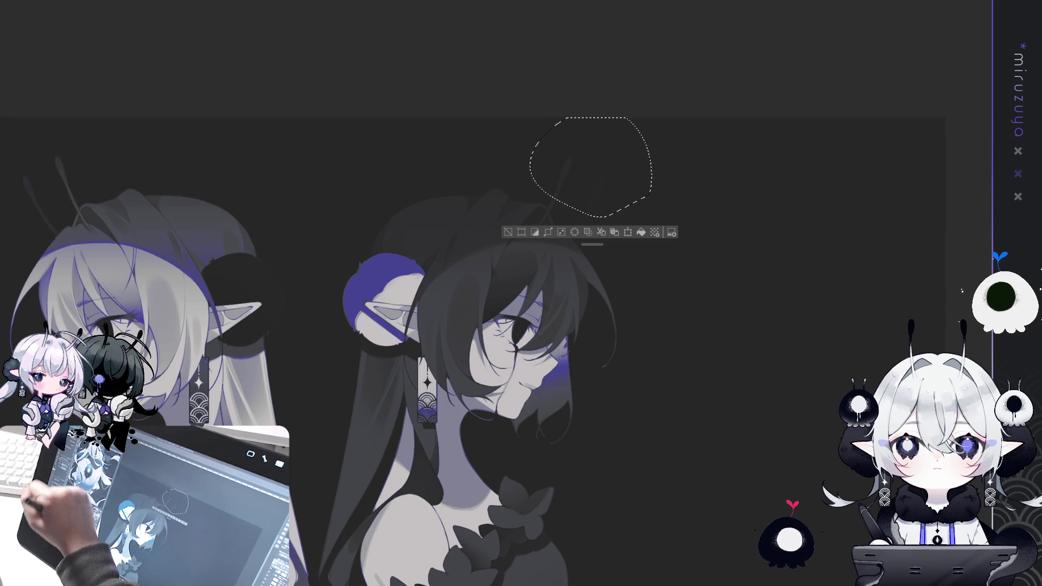
mouse_move(539, 88)
mouse_down()
mouse_move(586, 156)
mouse_move(600, 139)
mouse_move(637, 167)
mouse_move(623, 146)
mouse_move(567, 144)
mouse_move(639, 177)
mouse_up()
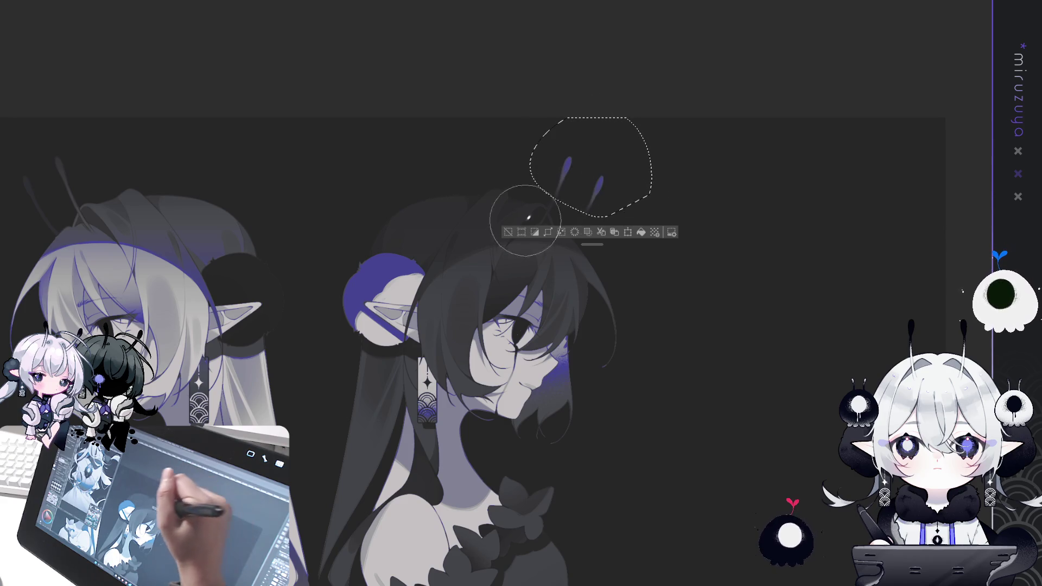
click(508, 231)
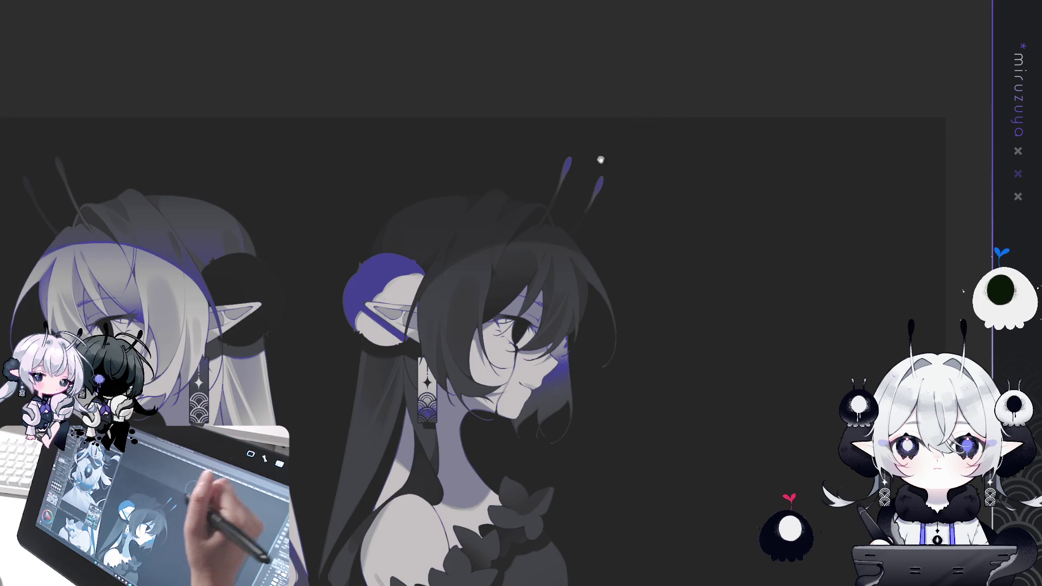
key(ctrl+0)
drag(817, 34, 755, 33)
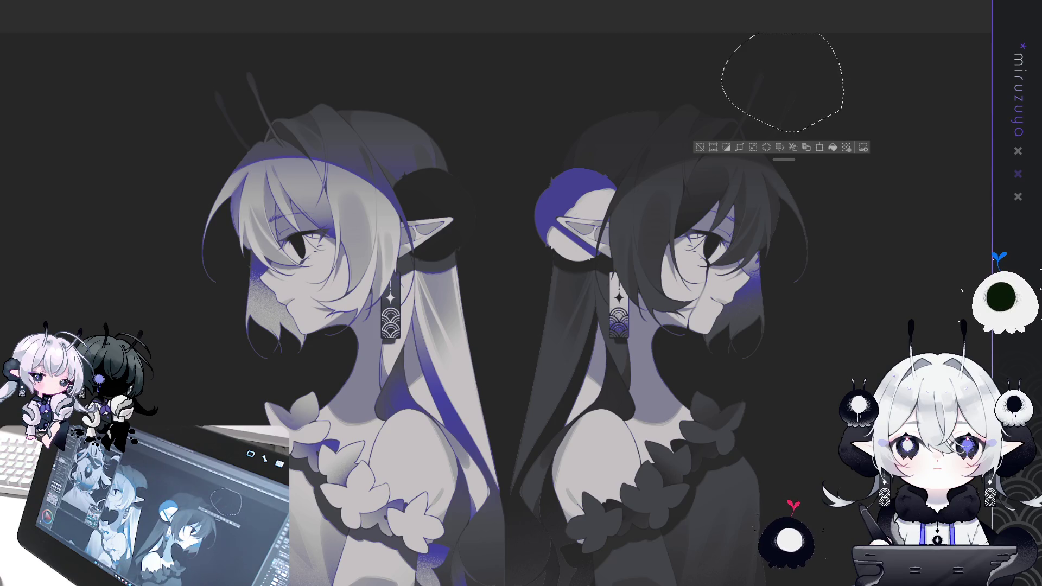
key(ctrl+d)
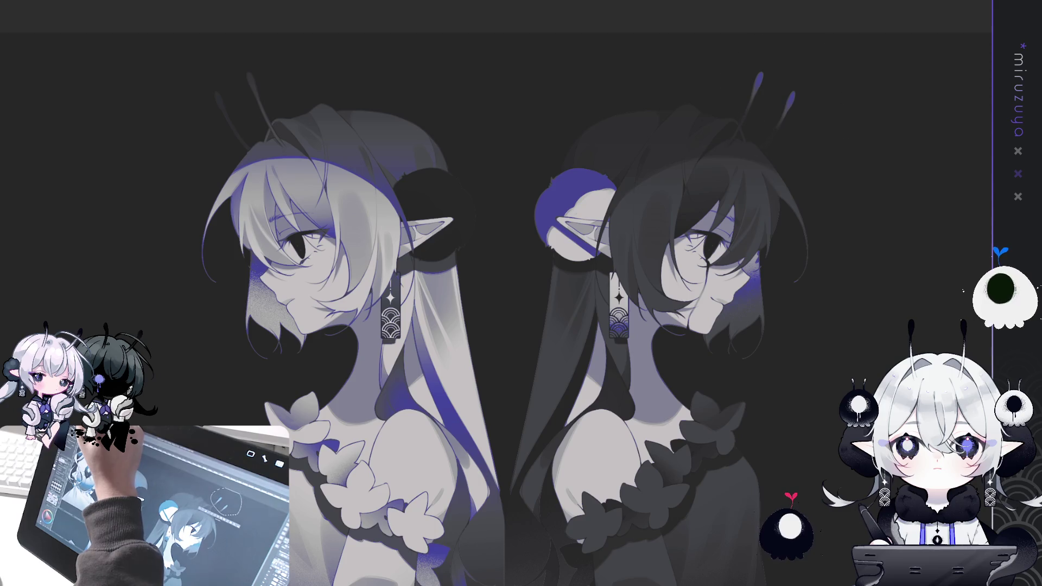
Rotate and zoom in on the light-haired girl's head until her two grey antennae fill the view.
mouse_move(314, 39)
mouse_down()
mouse_move(542, 217)
mouse_move(802, 315)
mouse_move(807, 269)
mouse_up()
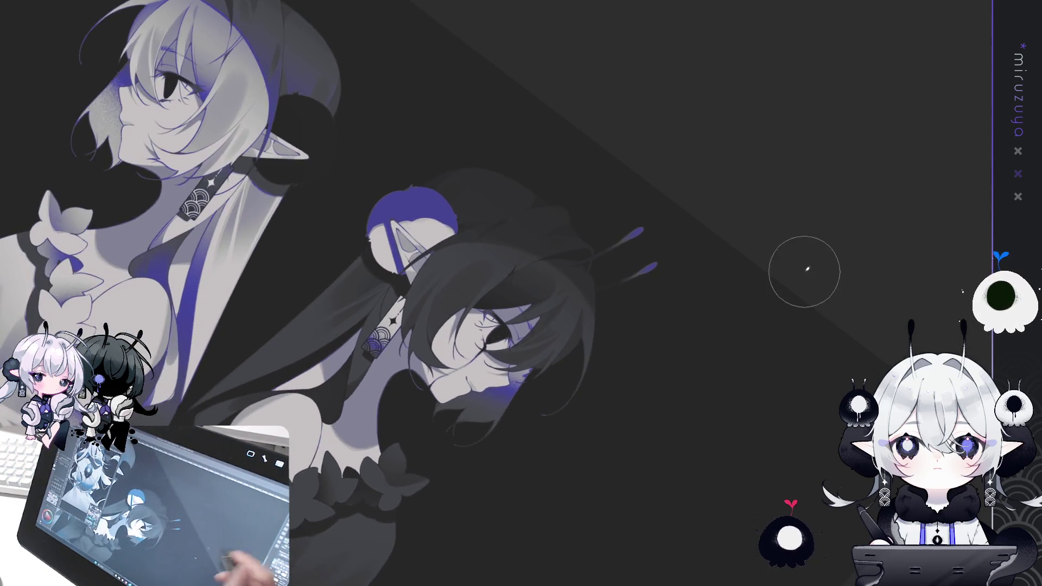
key(ctrl+plus)
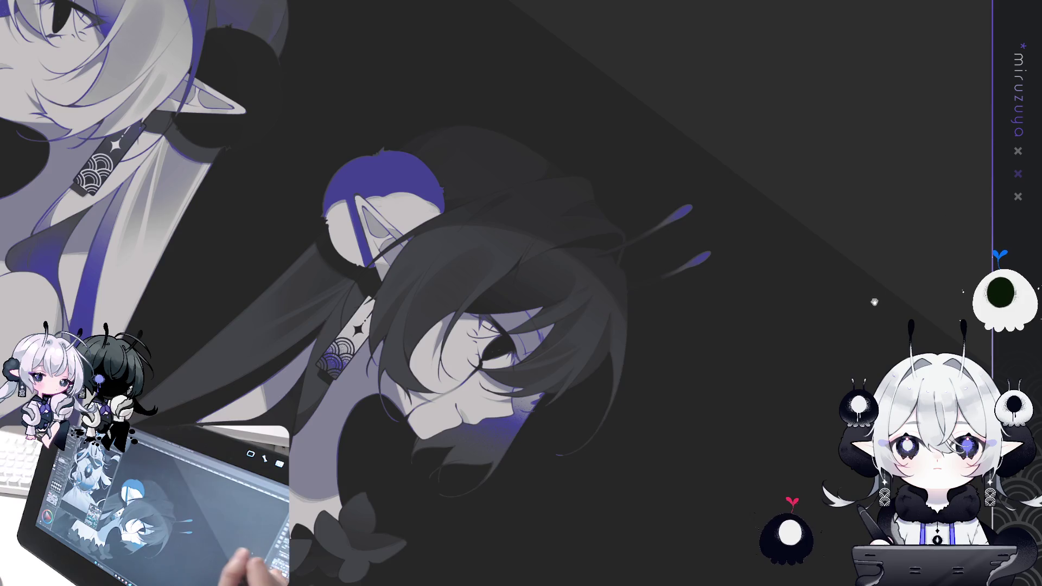
drag(831, 228, 786, 204)
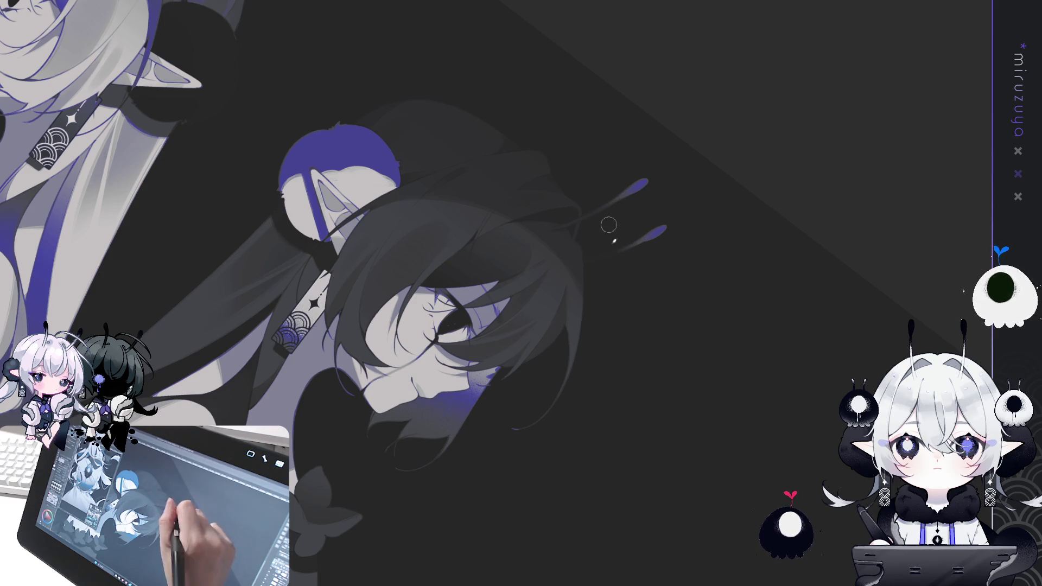
scroll(609, 208, up, 6)
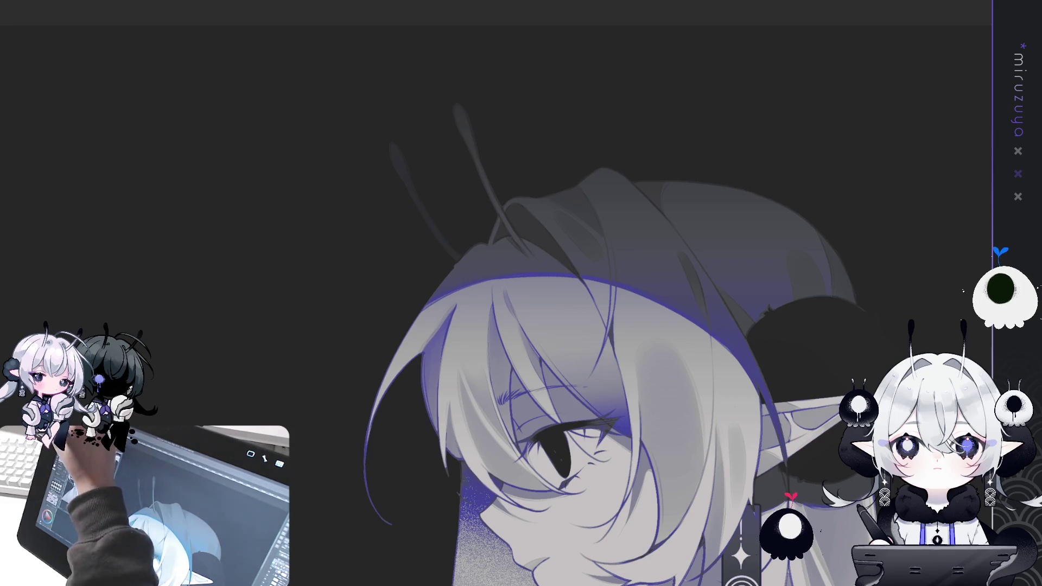
Lasso the light-haired girl's antennae and airbrush a soft violet tint toward their tips.
mouse_move(495, 161)
mouse_down()
mouse_move(507, 79)
mouse_move(497, 155)
mouse_up()
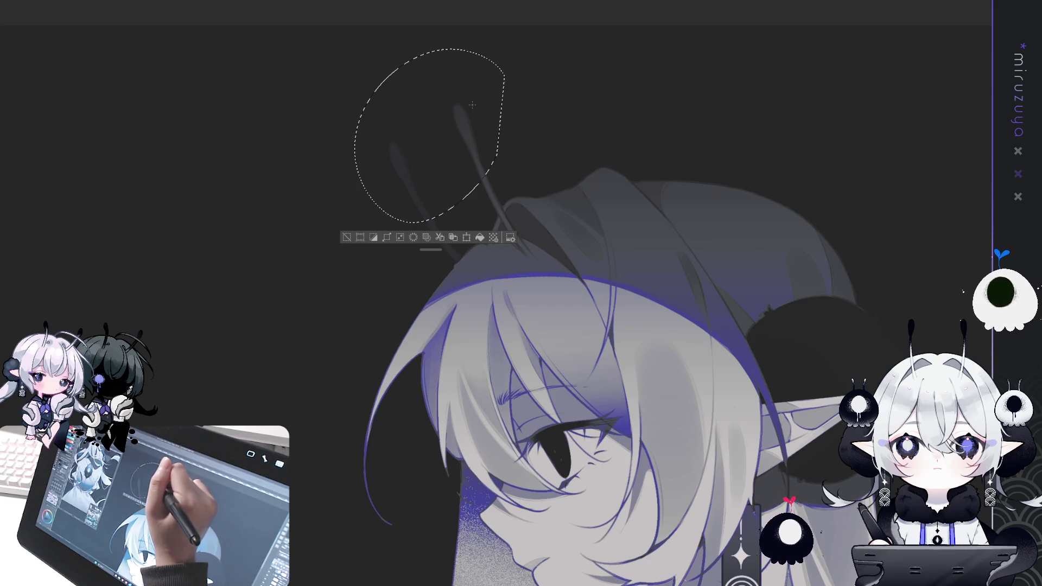
drag(469, 108, 443, 189)
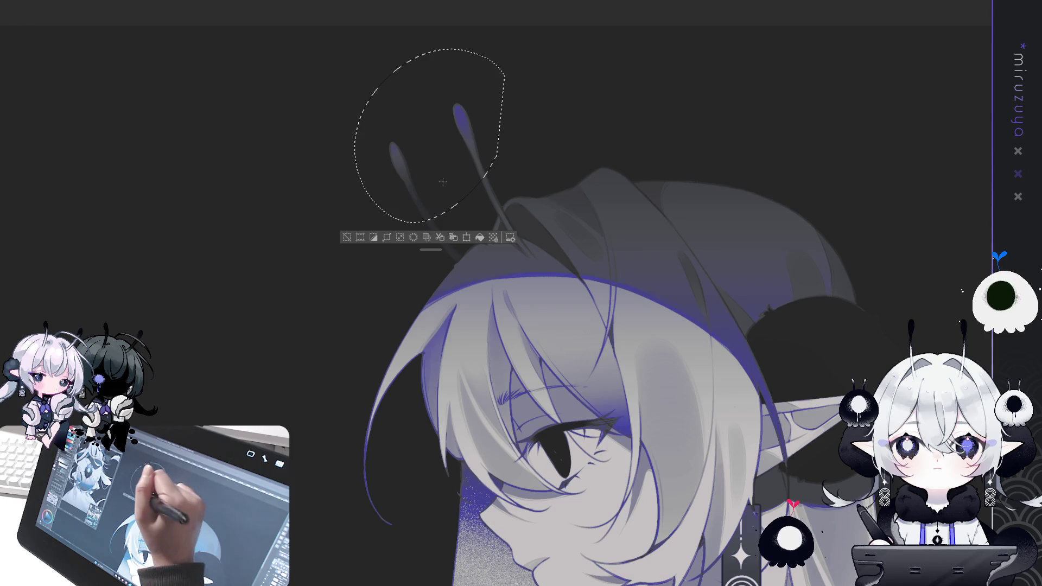
key(ctrl+z)
key(ctrl+y)
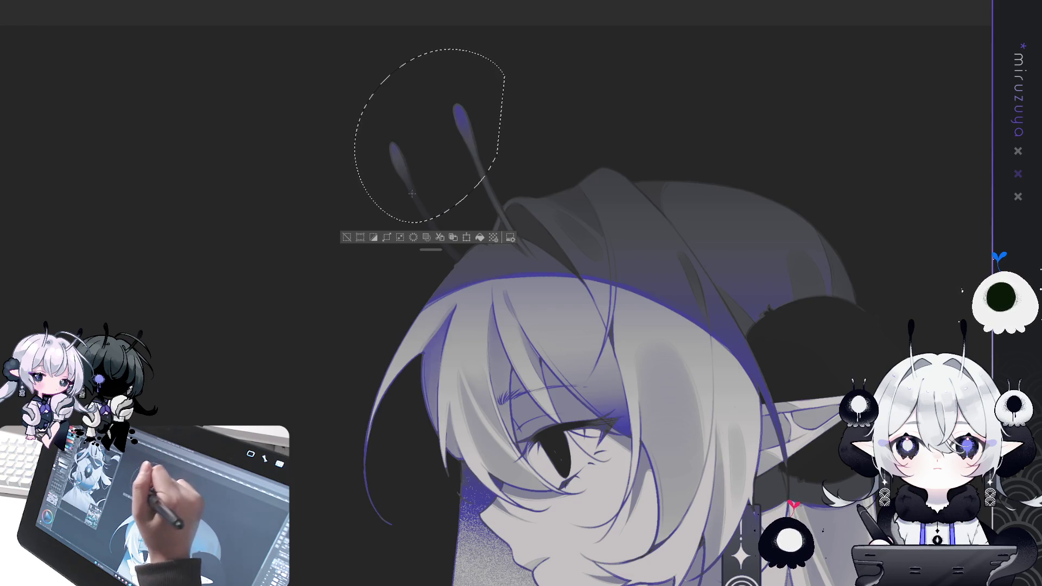
click(346, 238)
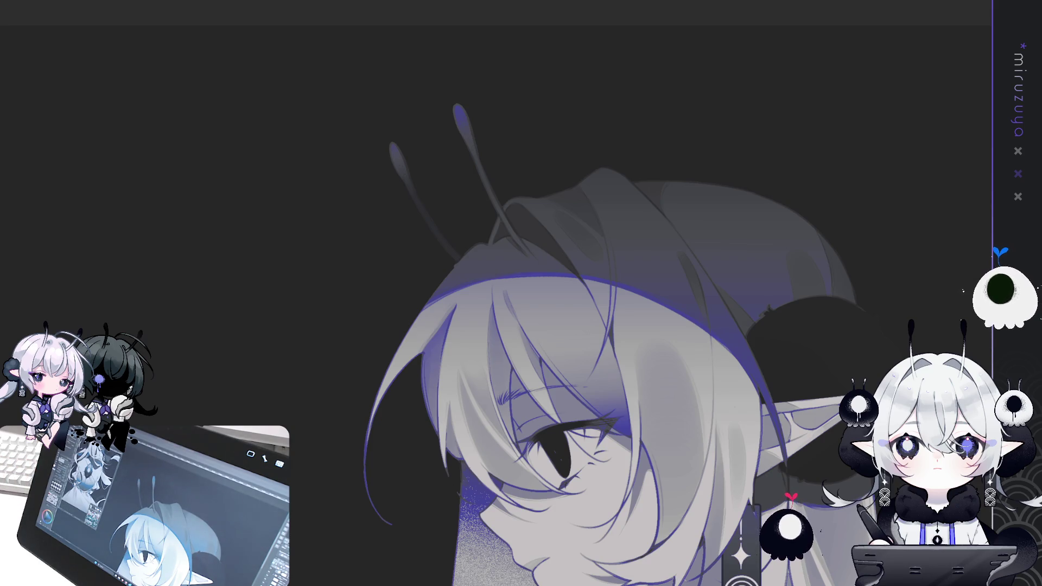
mouse_move(839, 475)
mouse_down()
mouse_move(817, 348)
mouse_move(775, 240)
mouse_up()
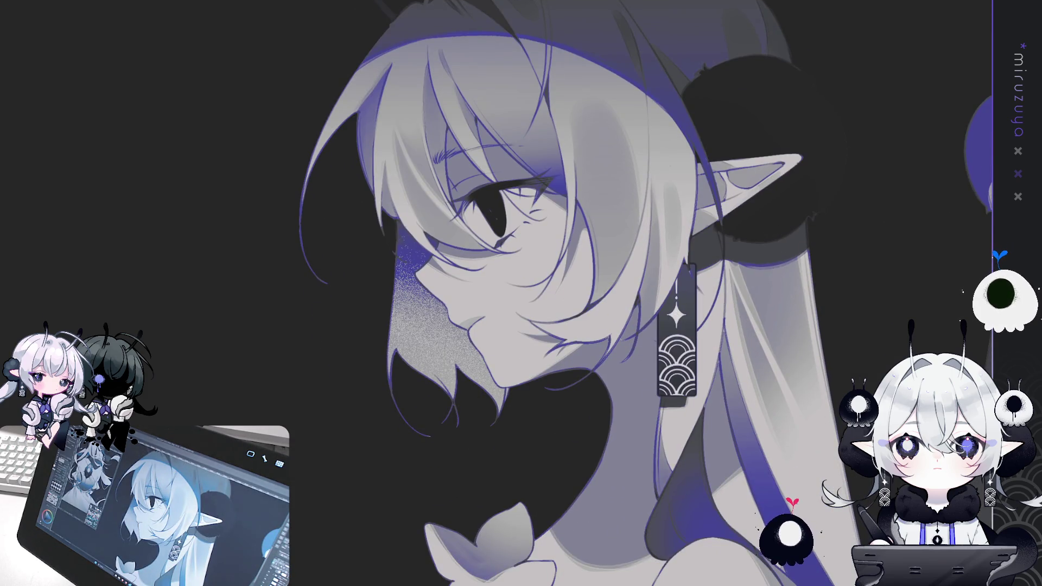
Fit both full figures in view with Ctrl+0 and fine-tune the zoom level.
key(ctrl+0)
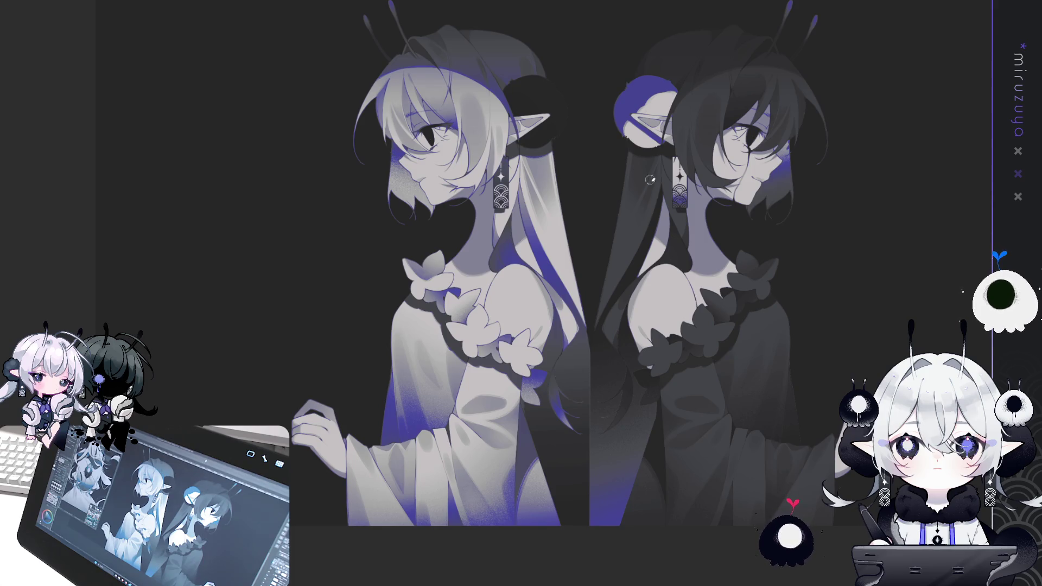
key(ctrl+minus)
key(ctrl+minus)
key(ctrl+plus)
key(ctrl+plus)
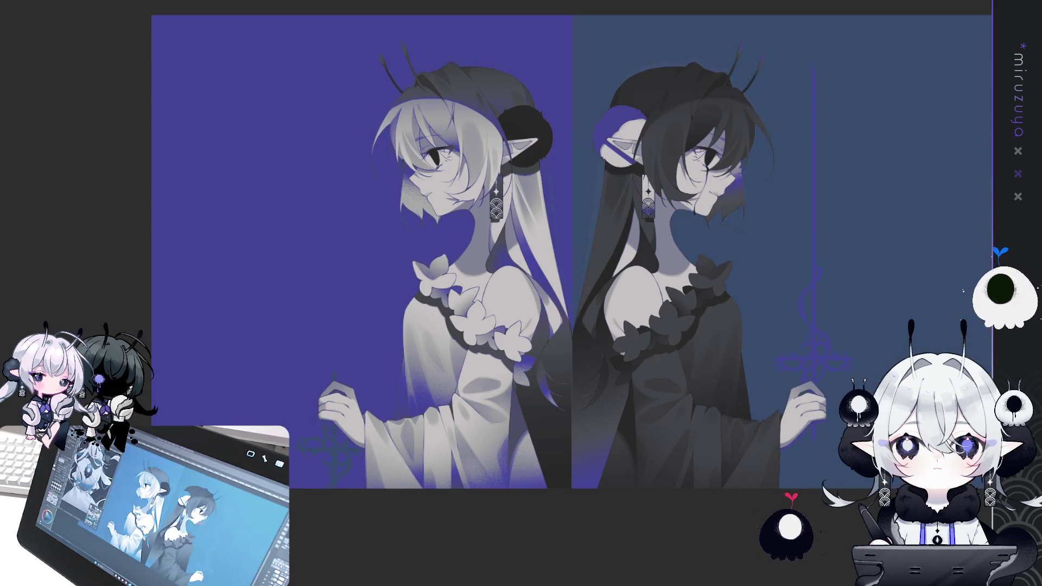
Fill a tall thin strip along the sword blade with a light colour.
scroll(571, 251, right, 3)
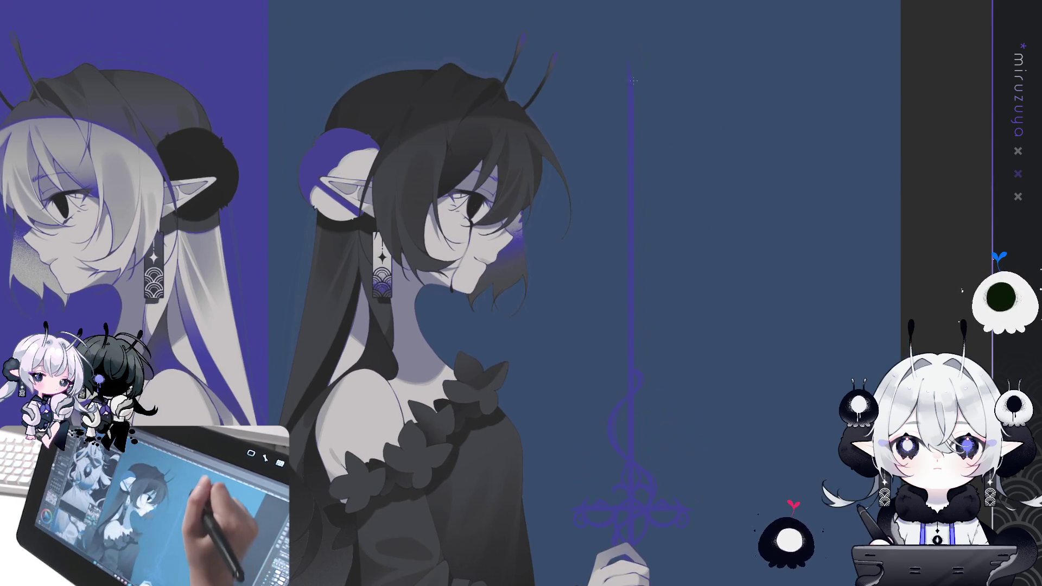
drag(627, 64, 637, 575)
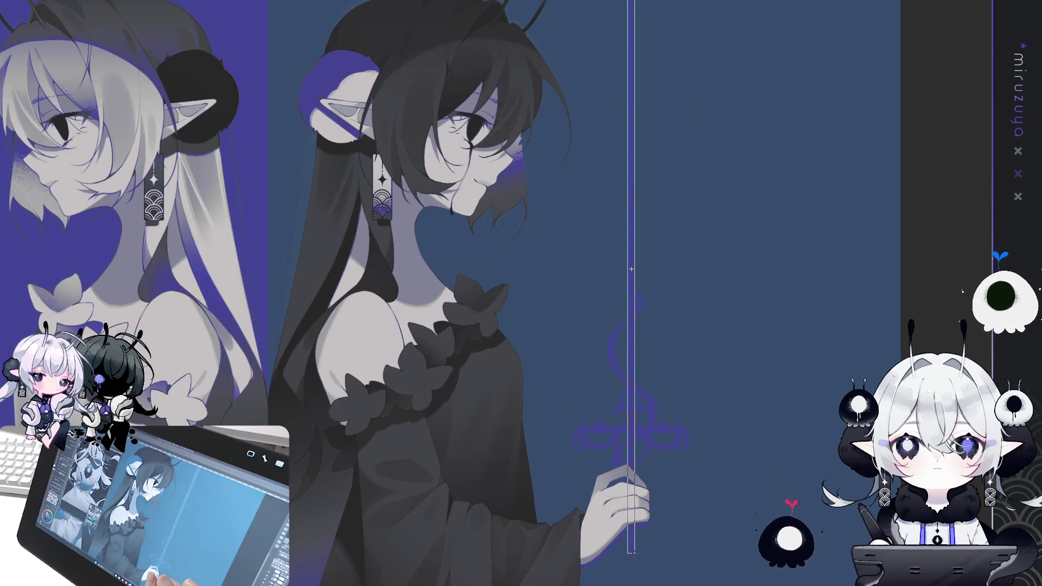
drag(633, 555, 634, 555)
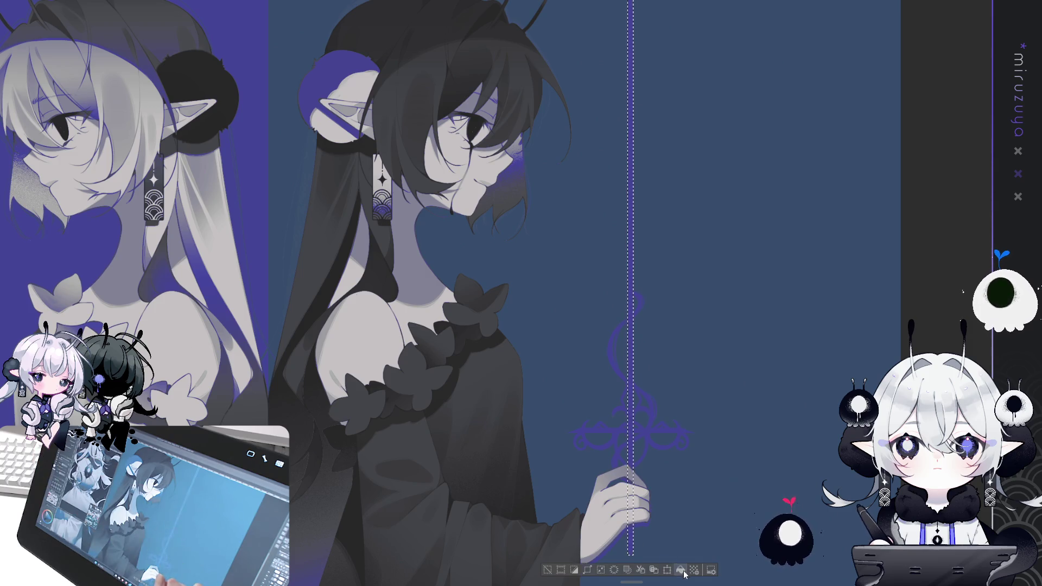
key(alt+BackSpace)
key(ctrl+d)
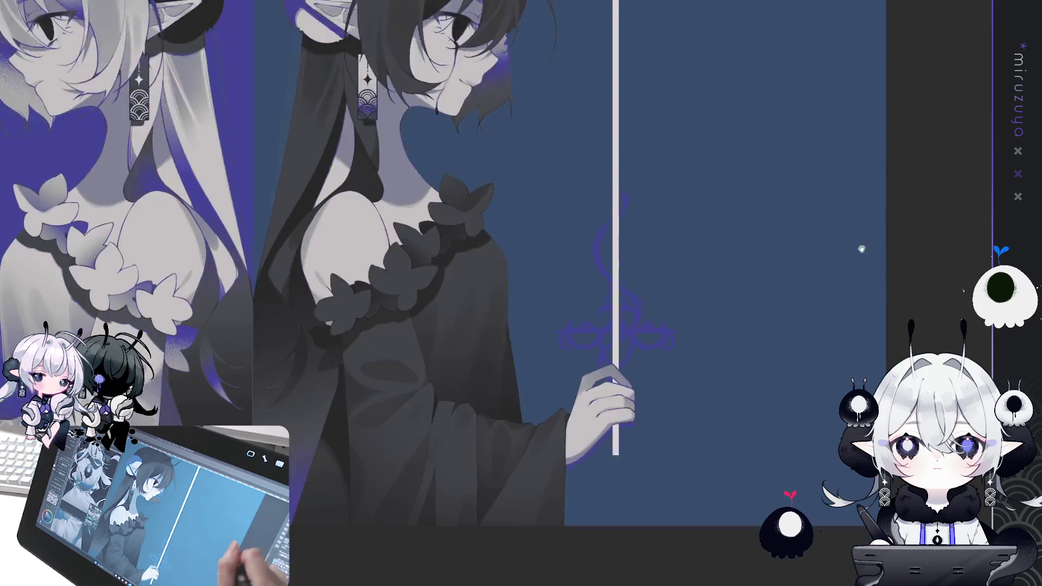
Zoom in close on the hand gripping the sword and undo the white blade stroke.
drag(861, 244, 873, 5)
scroll(635, 255, up, 5)
mouse_move(880, 292)
mouse_down()
mouse_move(623, 409)
mouse_move(576, 444)
mouse_up()
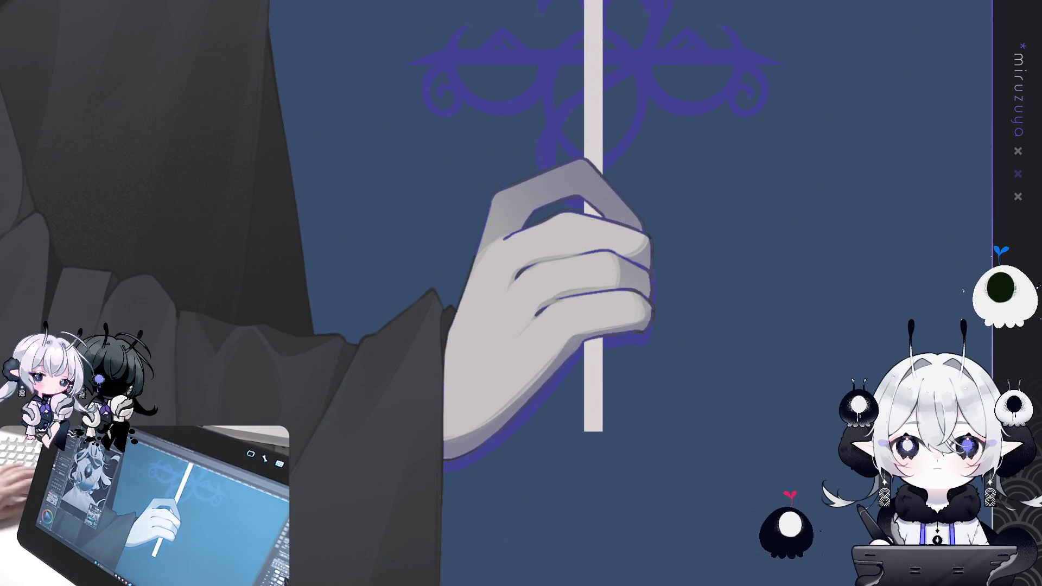
key(ctrl+z)
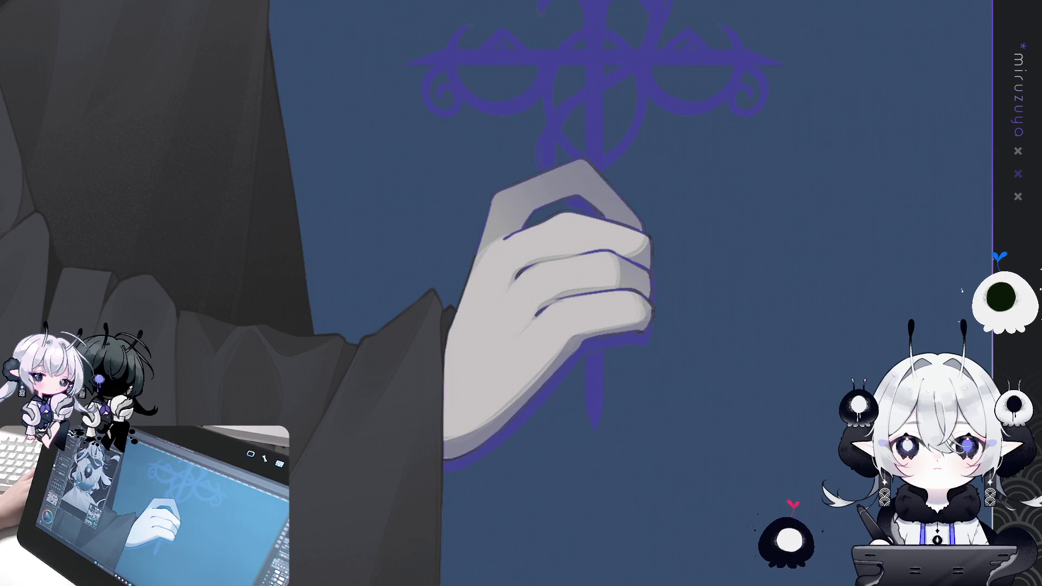
Restore the blade stroke and erase its tip into a sharper point.
key(ctrl+y)
key(ctrl+z)
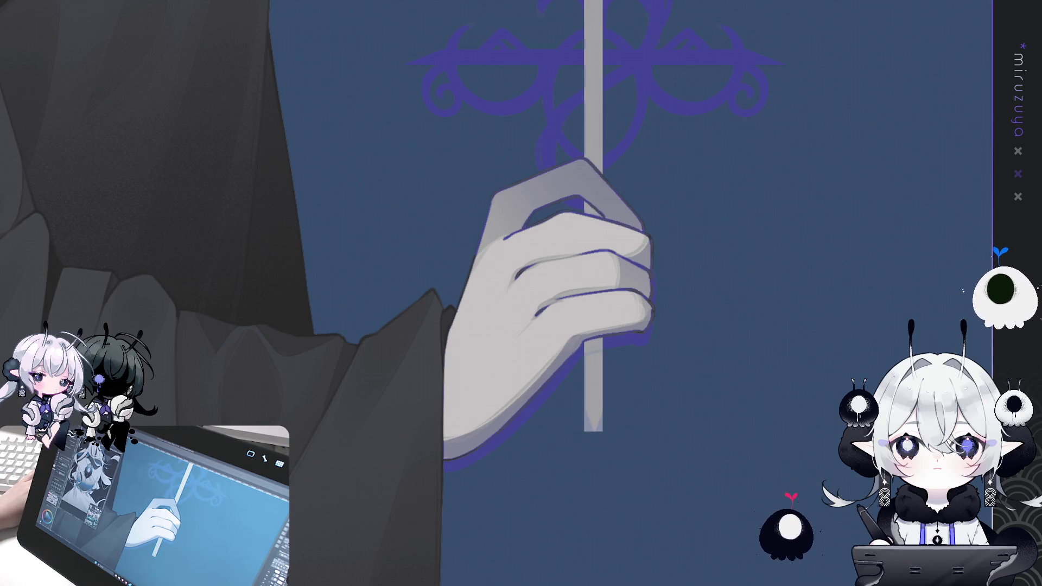
key(ctrl+z)
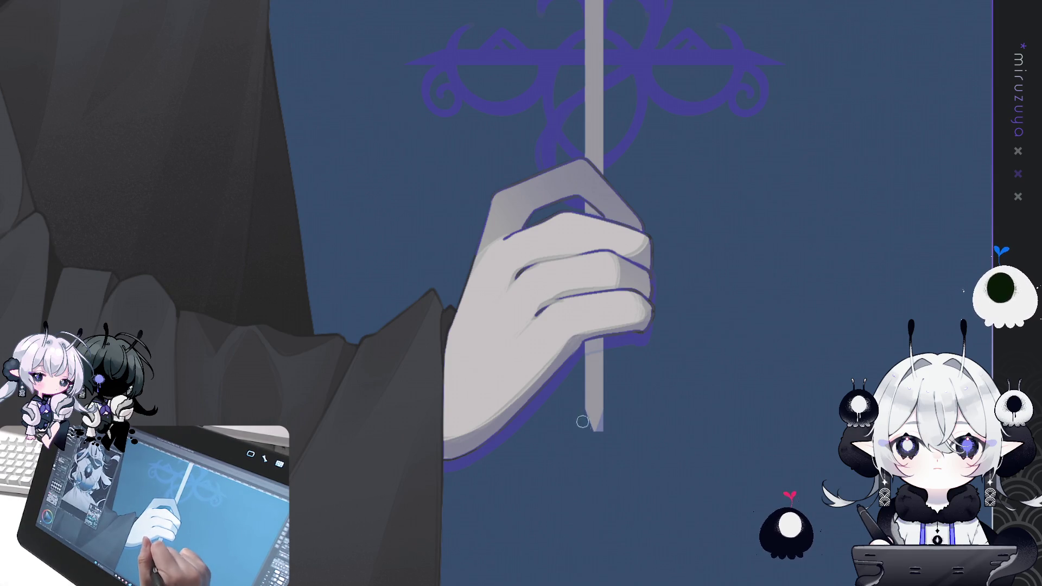
drag(604, 413, 597, 431)
mouse_move(658, 284)
mouse_down()
mouse_move(628, 338)
mouse_move(650, 388)
mouse_move(714, 319)
mouse_move(687, 341)
mouse_up()
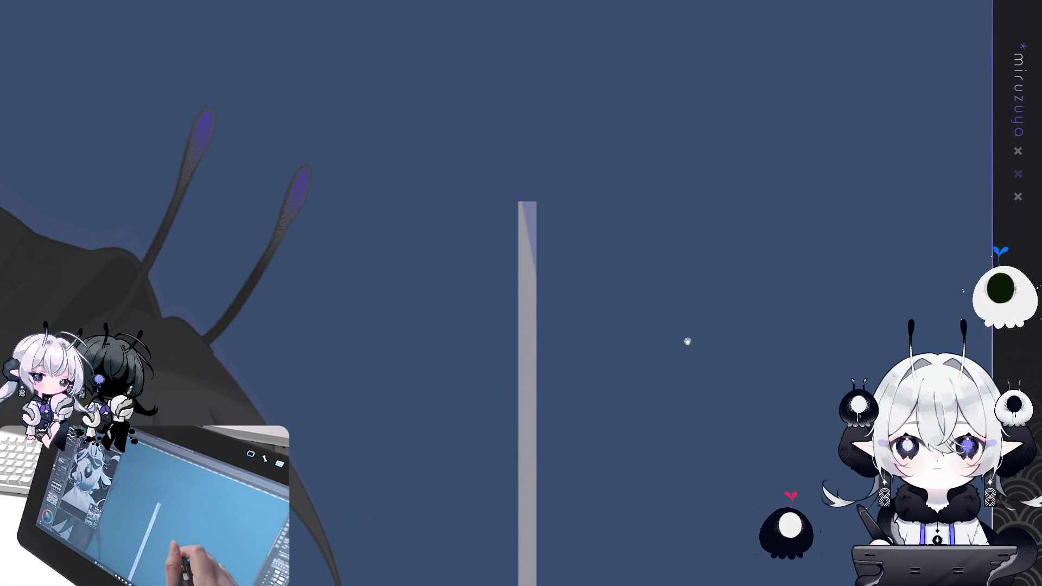
drag(526, 204, 533, 218)
key(ctrl+z)
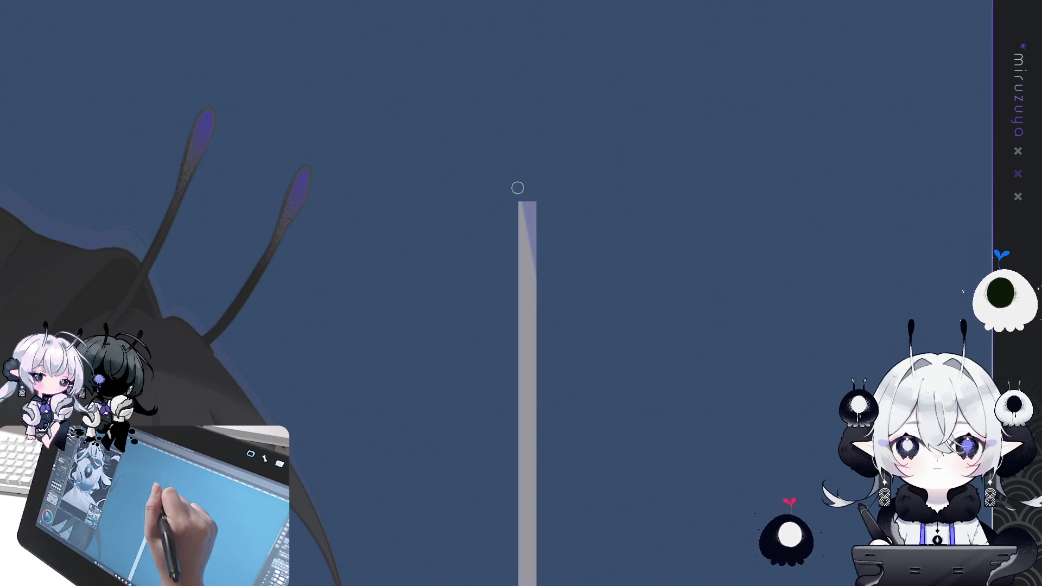
Nudge the selected blade upward and recolour it near-white.
drag(433, 150, 658, 513)
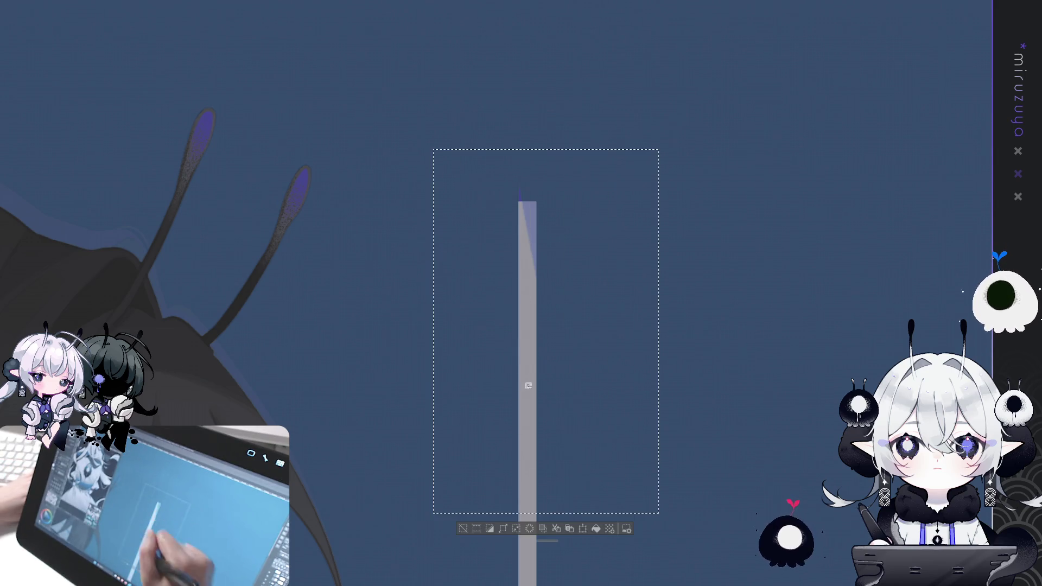
key(Up)
key(Up)
key(Up)
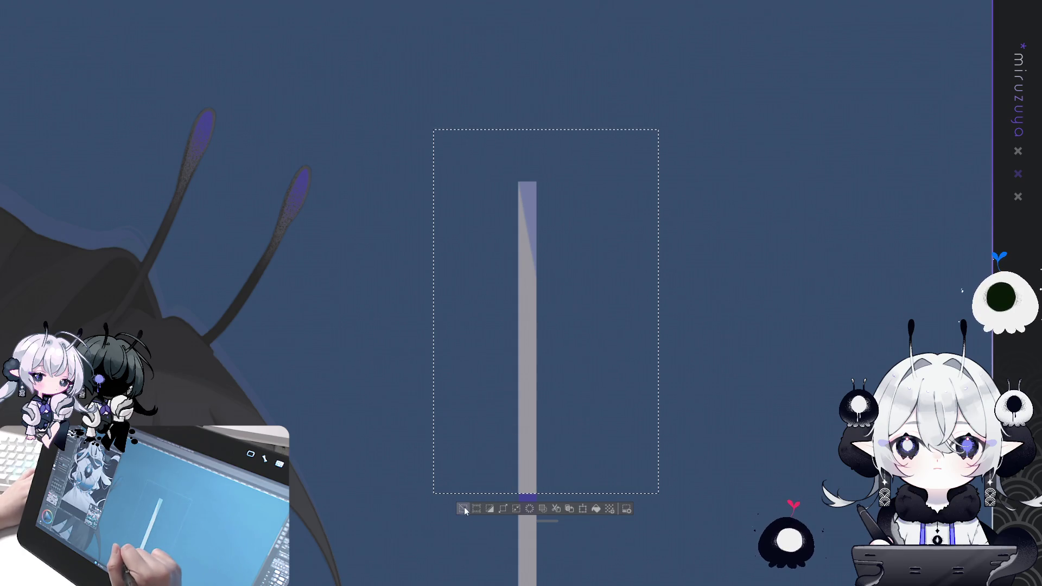
click(463, 508)
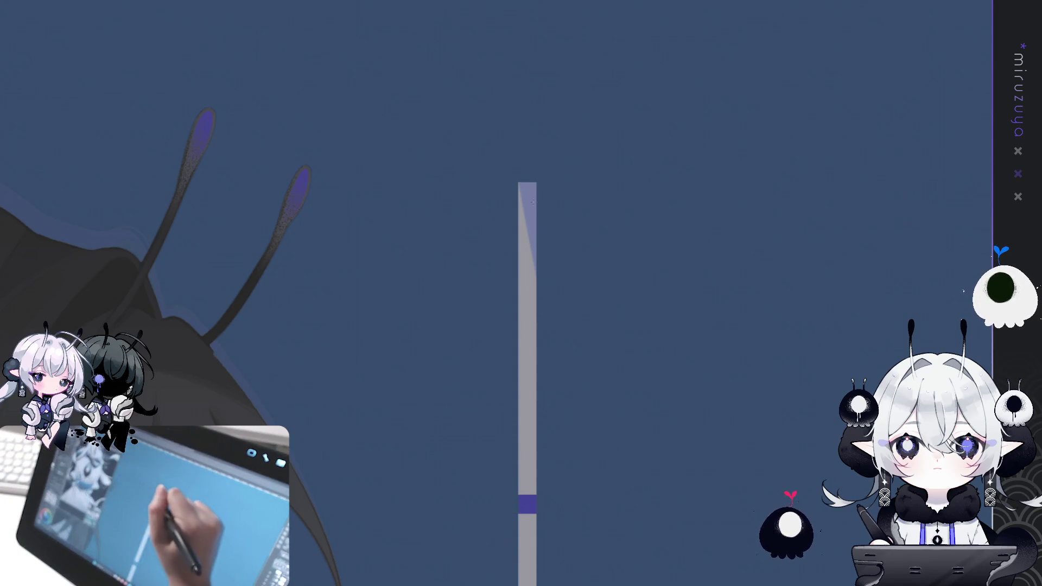
mouse_move(519, 187)
mouse_down()
mouse_move(538, 274)
mouse_move(538, 217)
mouse_up()
key(ctrl+z)
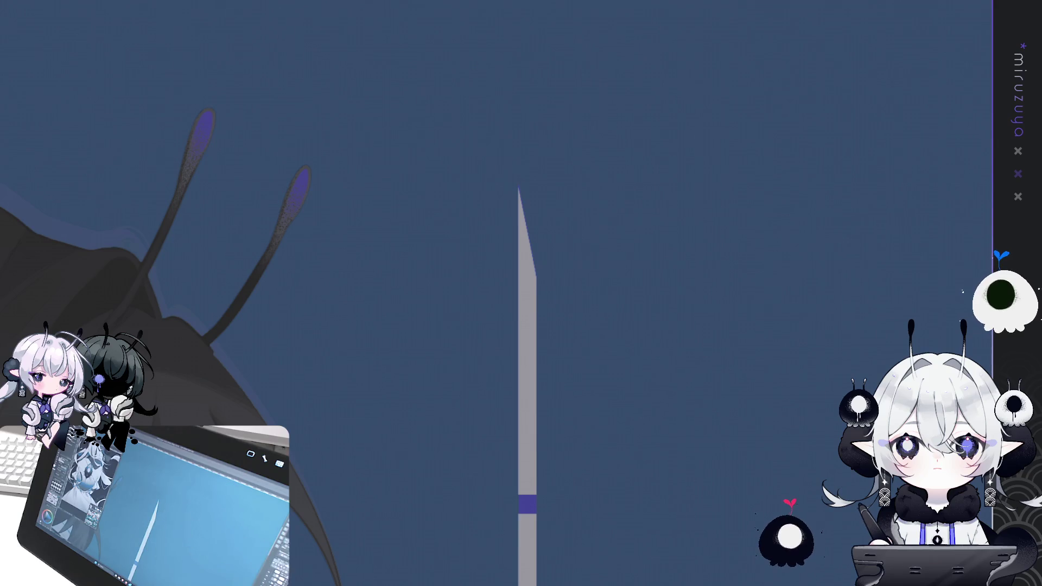
key(alt+Delete)
Fill the blade's purple band white to match, then recentre on the crossguard.
drag(516, 458, 505, 327)
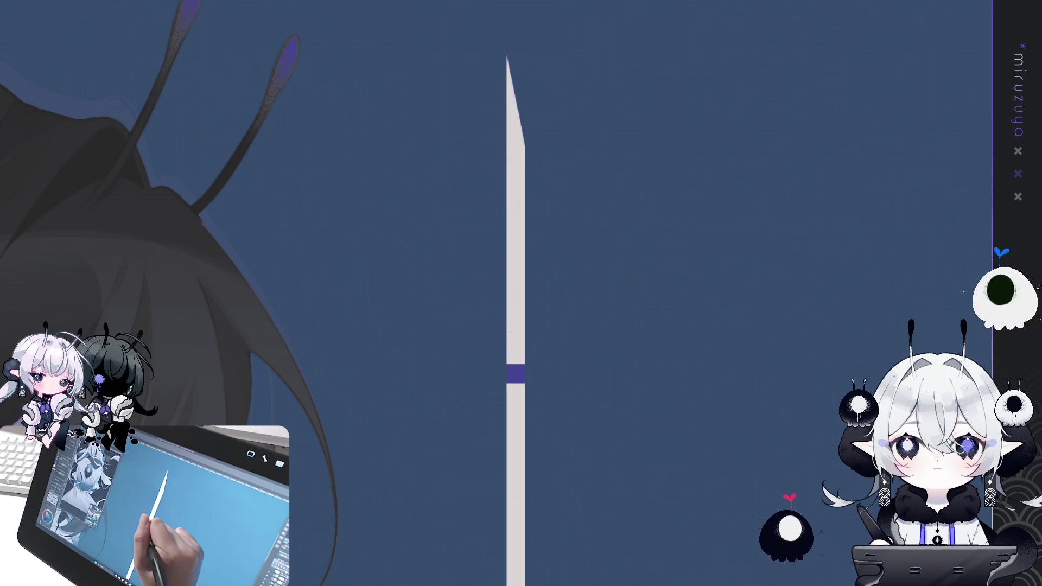
drag(506, 330, 525, 411)
click(566, 425)
key(ctrl+d)
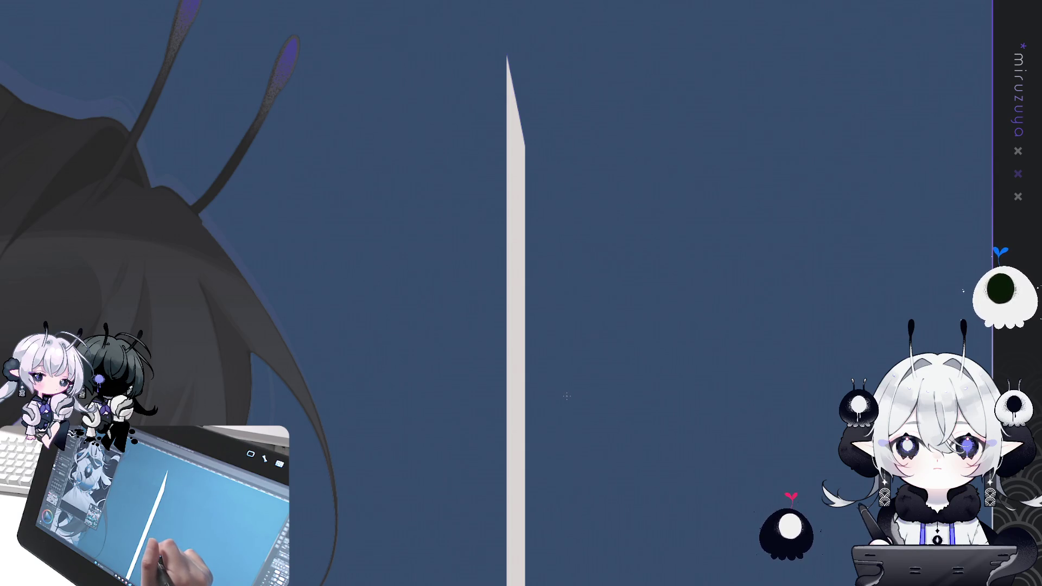
drag(586, 382, 701, 296)
mouse_move(642, 458)
mouse_down()
mouse_move(649, 291)
mouse_move(711, 146)
mouse_up()
drag(710, 190, 728, 204)
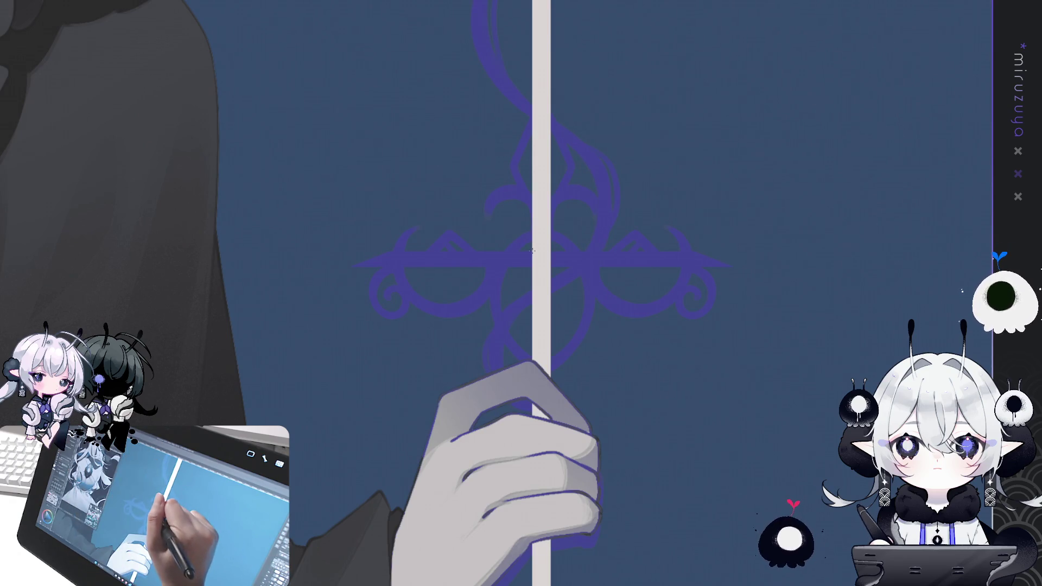
Fill a light grey strip along the horizontal purple bar as the crossbar.
mouse_move(521, 268)
mouse_down()
mouse_move(319, 267)
mouse_move(353, 266)
mouse_up()
click(507, 280)
mouse_move(548, 251)
mouse_down()
mouse_move(744, 268)
mouse_move(731, 268)
mouse_up()
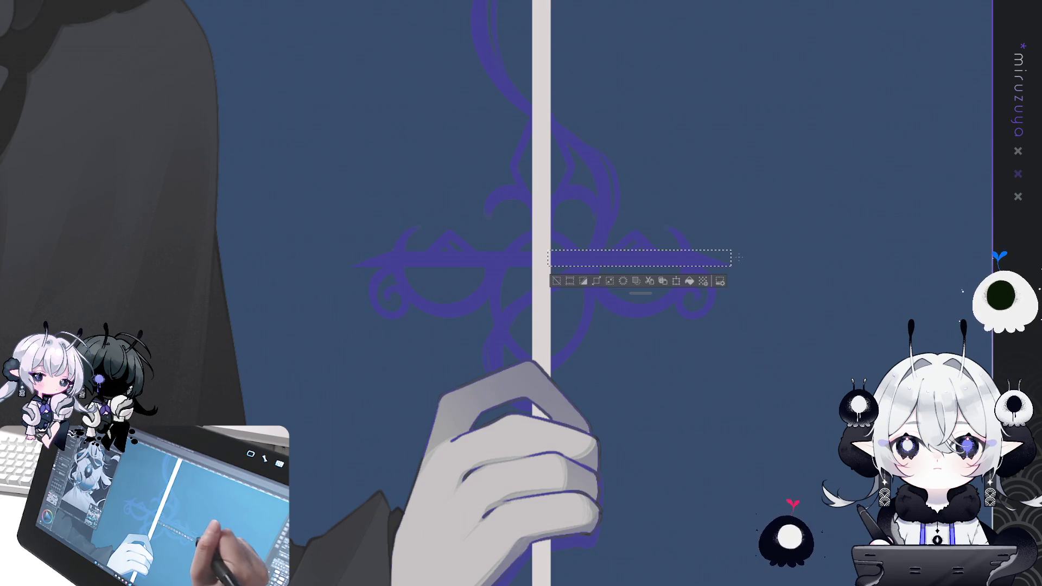
click(690, 281)
Taper the crossbar's end into a slightly blunted point and match its colour to the blade.
mouse_move(807, 233)
mouse_down()
mouse_move(767, 414)
mouse_move(616, 395)
mouse_up()
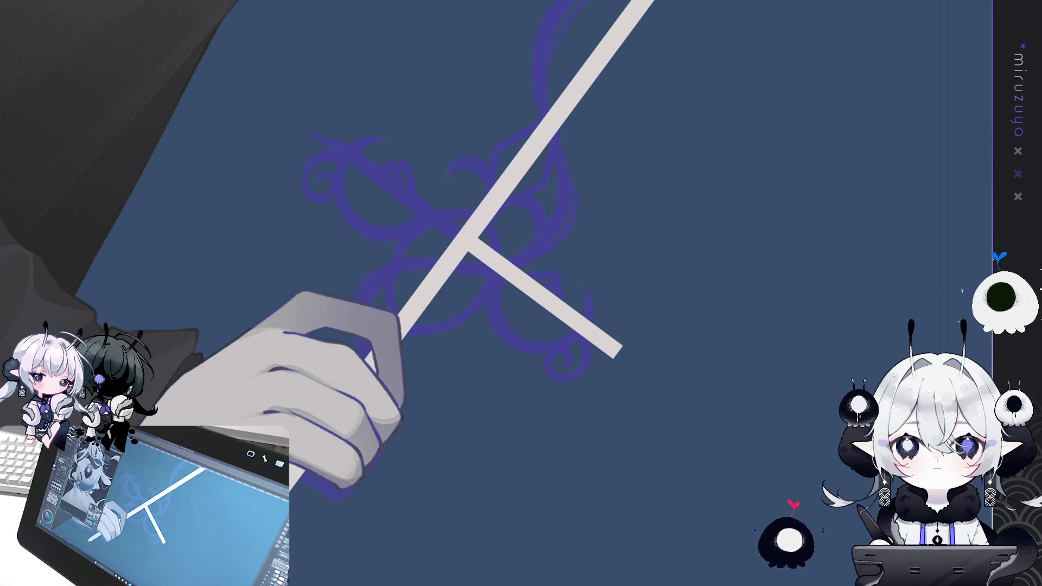
drag(598, 324, 616, 353)
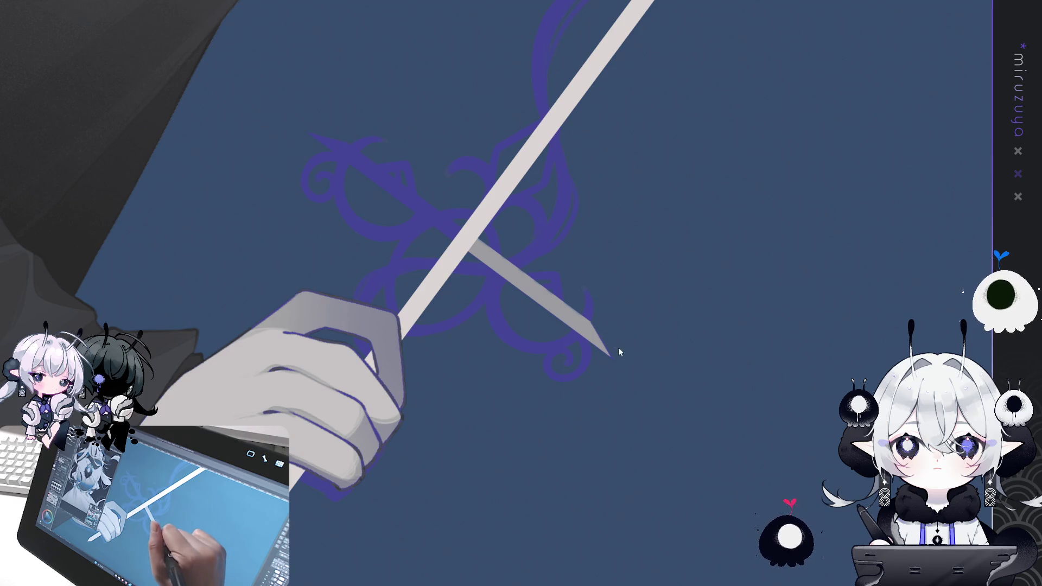
mouse_move(609, 342)
mouse_down()
mouse_move(618, 354)
mouse_move(594, 323)
mouse_move(638, 371)
mouse_up()
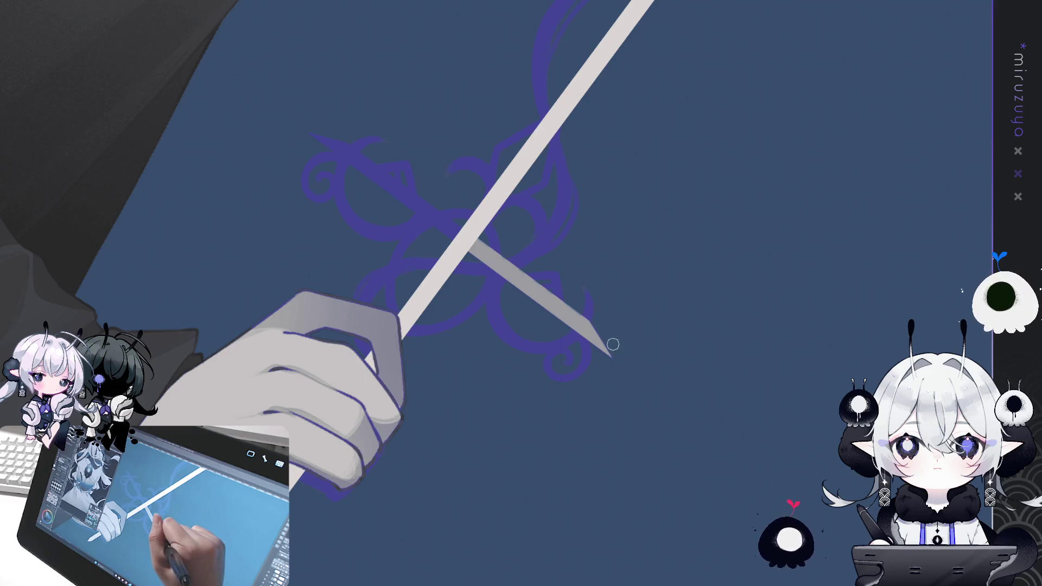
key(ctrl+at)
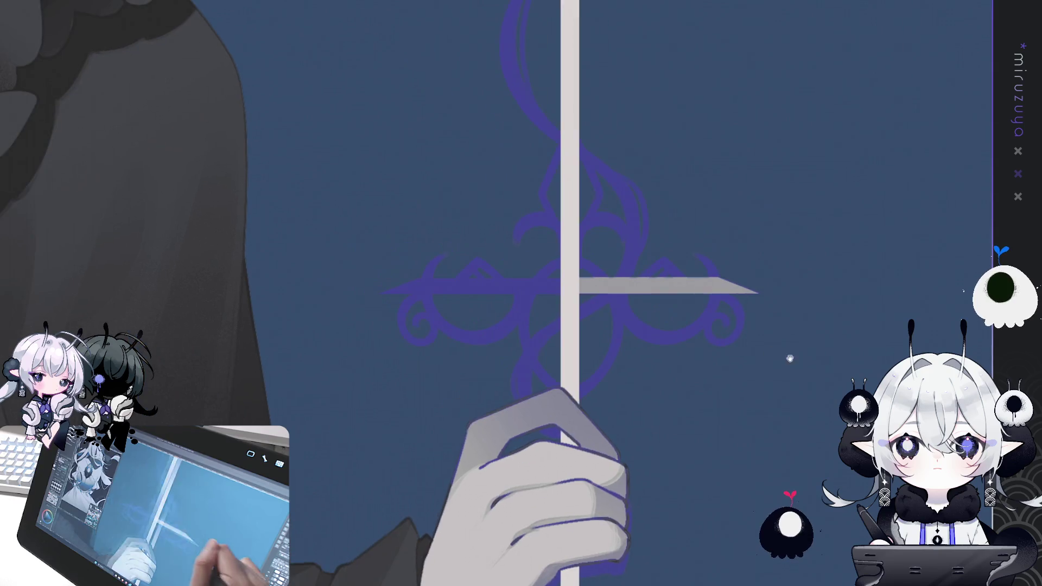
key(alt+Delete)
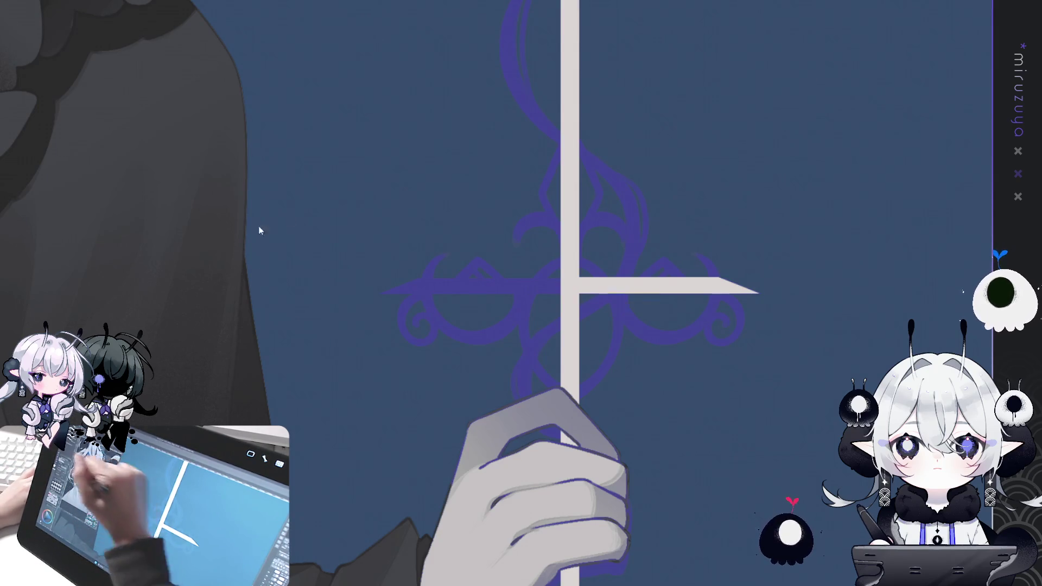
Extend the crossbar left past the blade with a shortened tapered tip.
drag(581, 285, 759, 285)
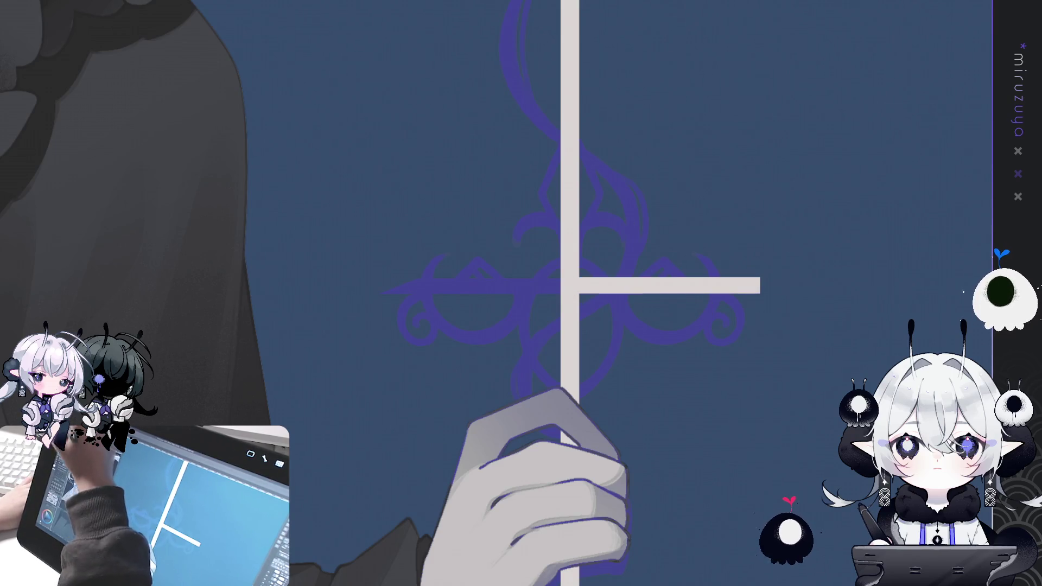
key(ctrl+z)
drag(562, 287, 377, 287)
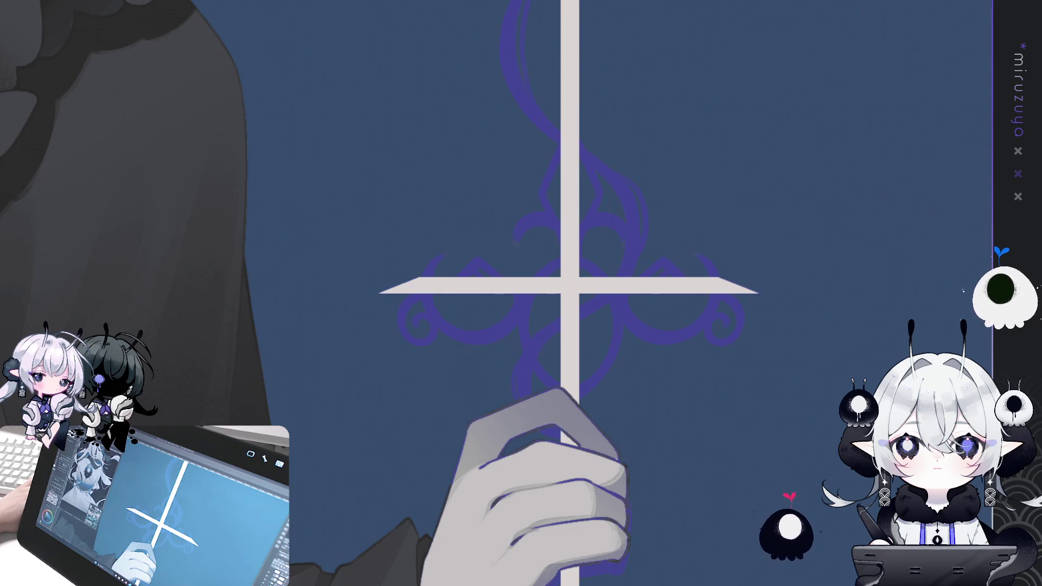
key(ctrl+z)
key(ctrl+z)
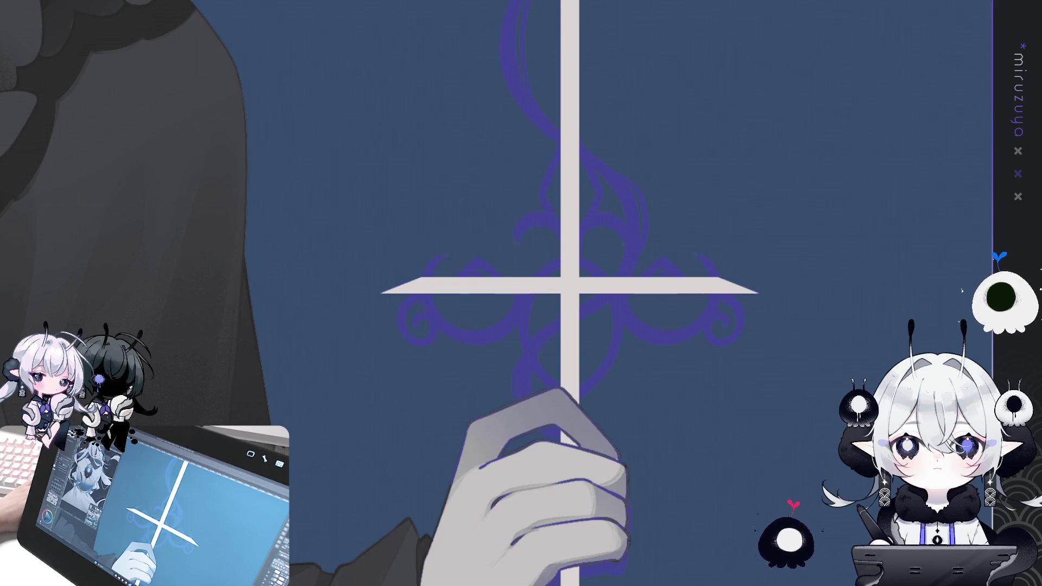
key(ctrl+z)
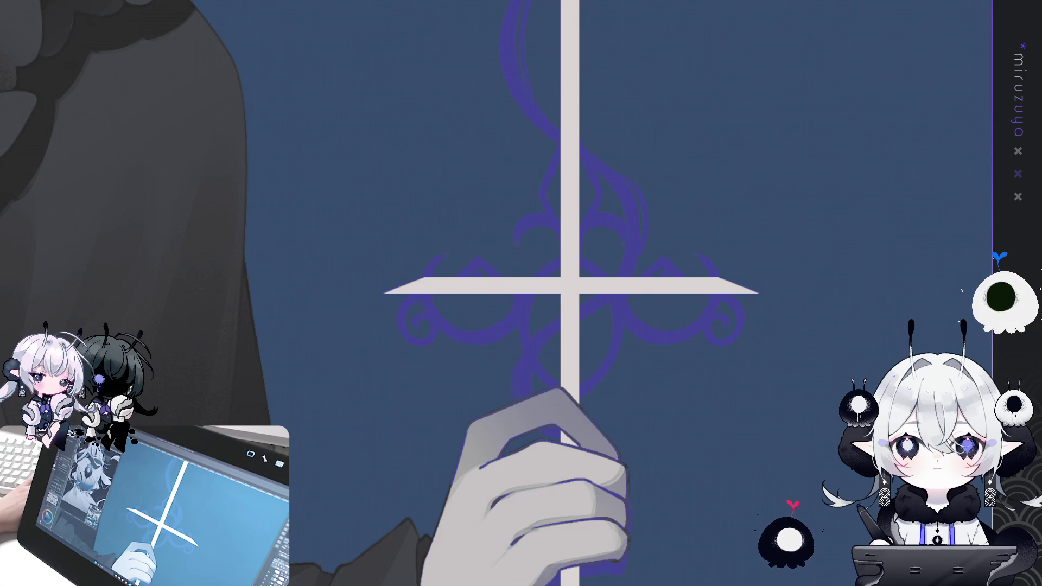
key(ctrl+plus)
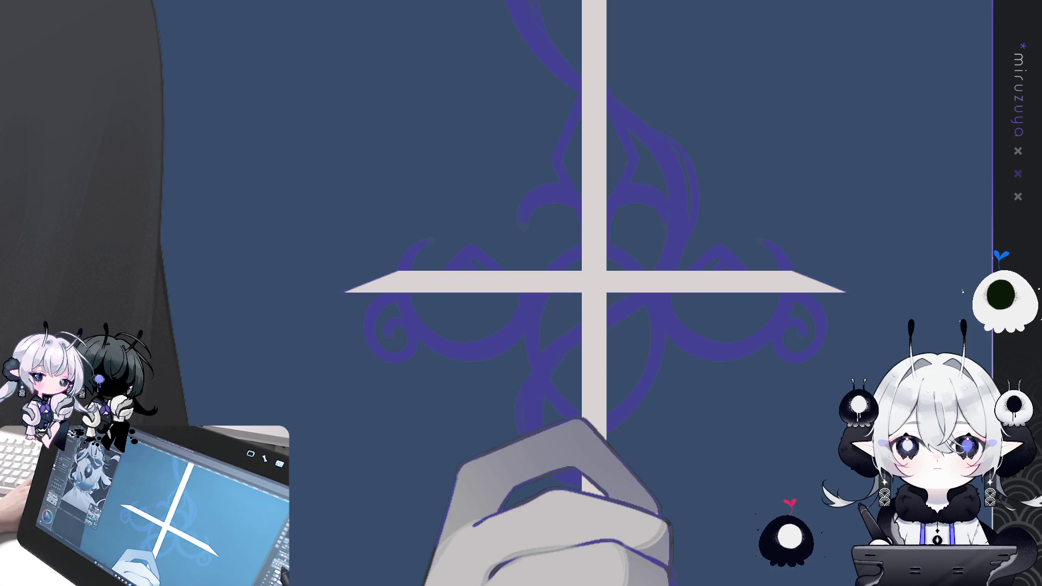
key(ctrl+minus)
key(ctrl+minus)
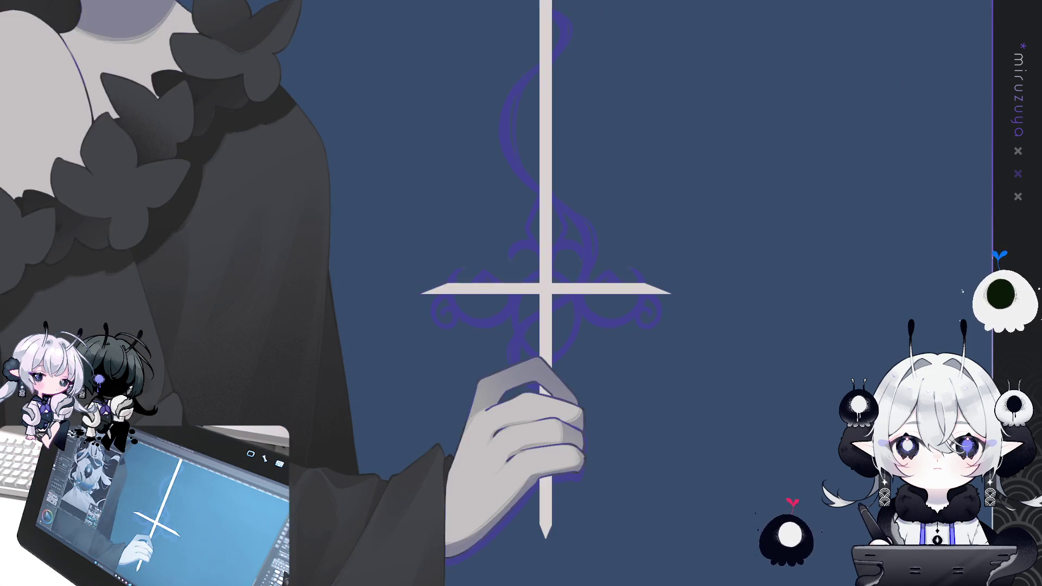
Draw a thin straight line down the middle of the sword blade.
drag(766, 433, 772, 455)
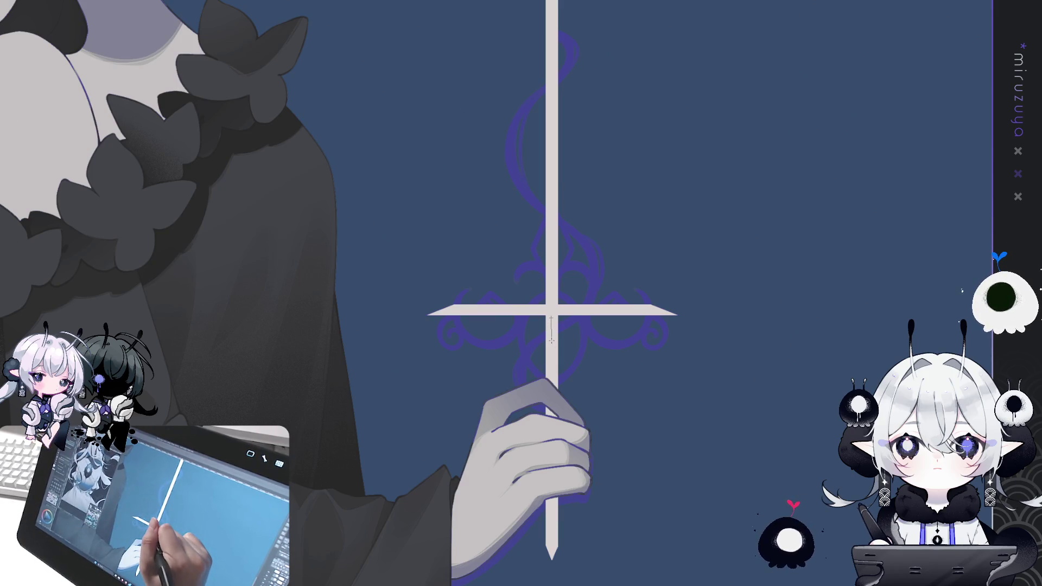
drag(550, 329, 551, 0)
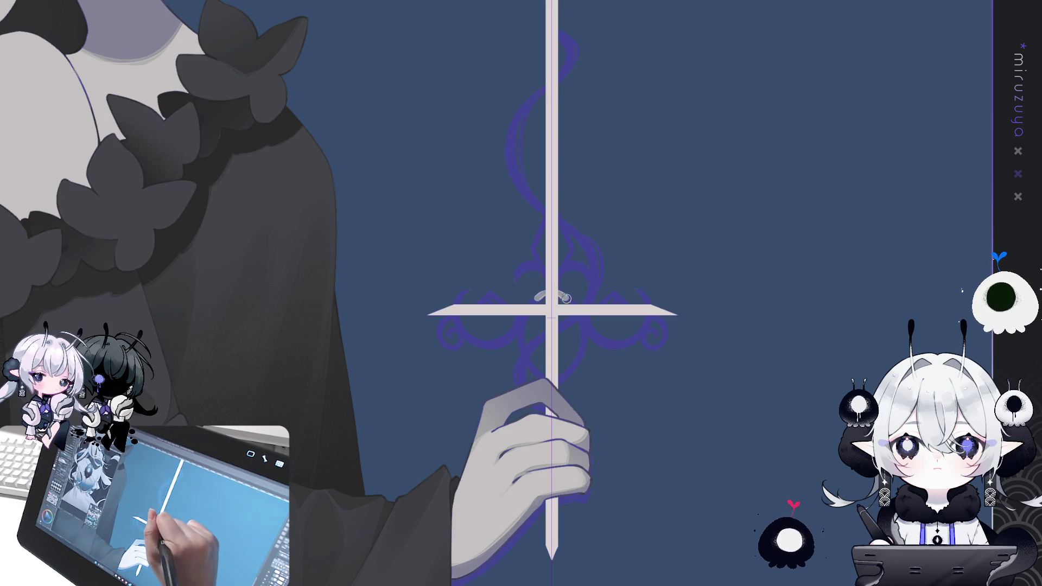
key(ctrl+z)
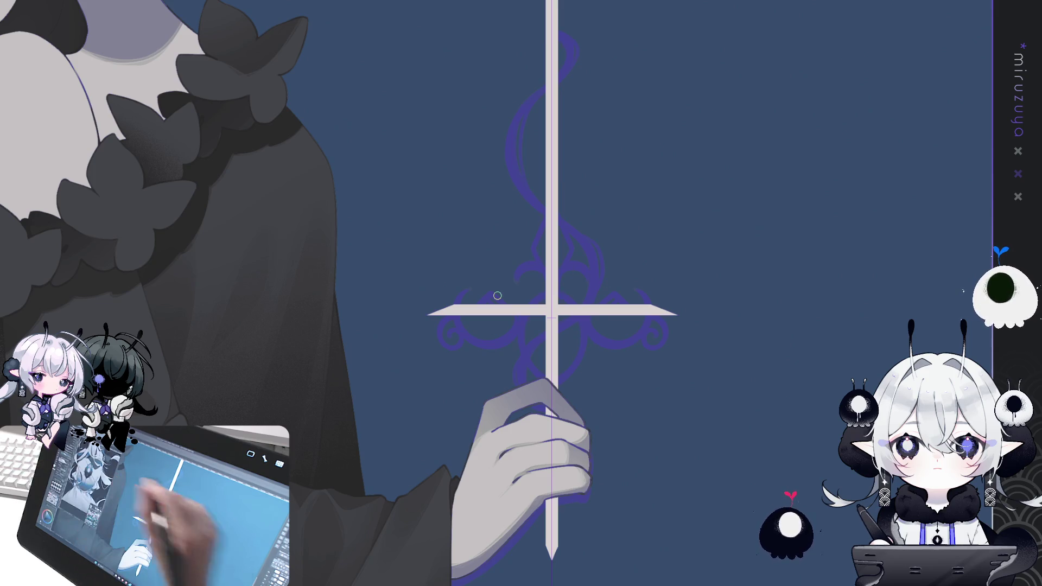
Fade the robed figure and trace a bold mirrored oval around the blade-crossbar crossing.
key(ctrl+h)
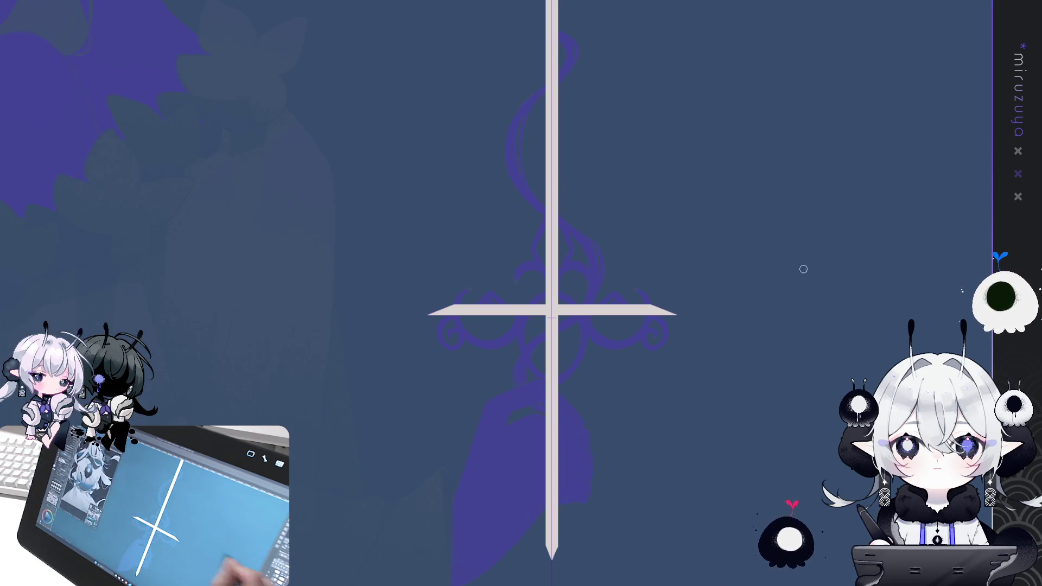
mouse_move(548, 292)
mouse_down()
mouse_move(522, 332)
mouse_move(550, 370)
mouse_up()
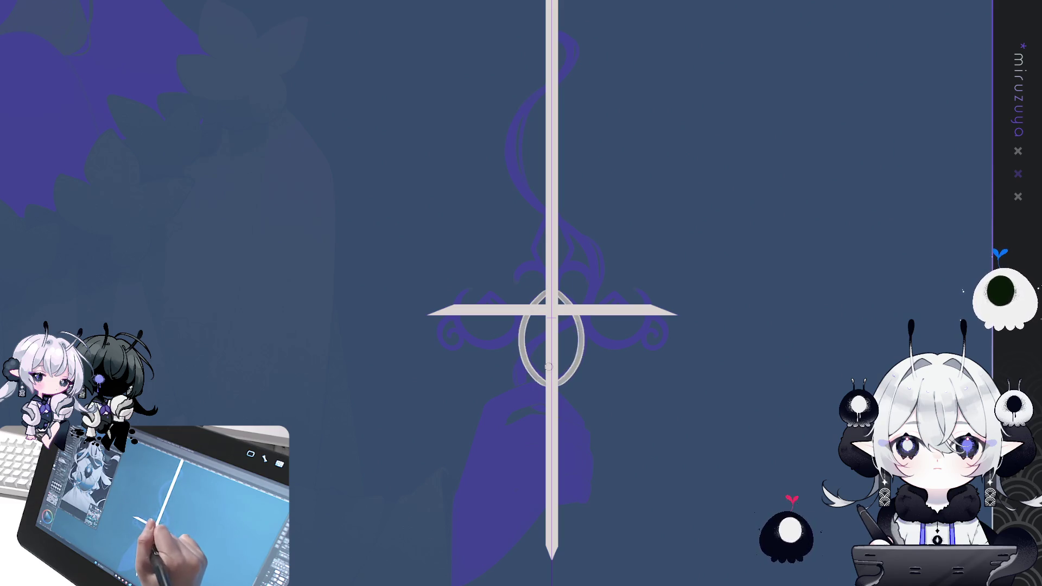
mouse_move(534, 304)
mouse_down()
mouse_move(529, 374)
mouse_move(549, 385)
mouse_up()
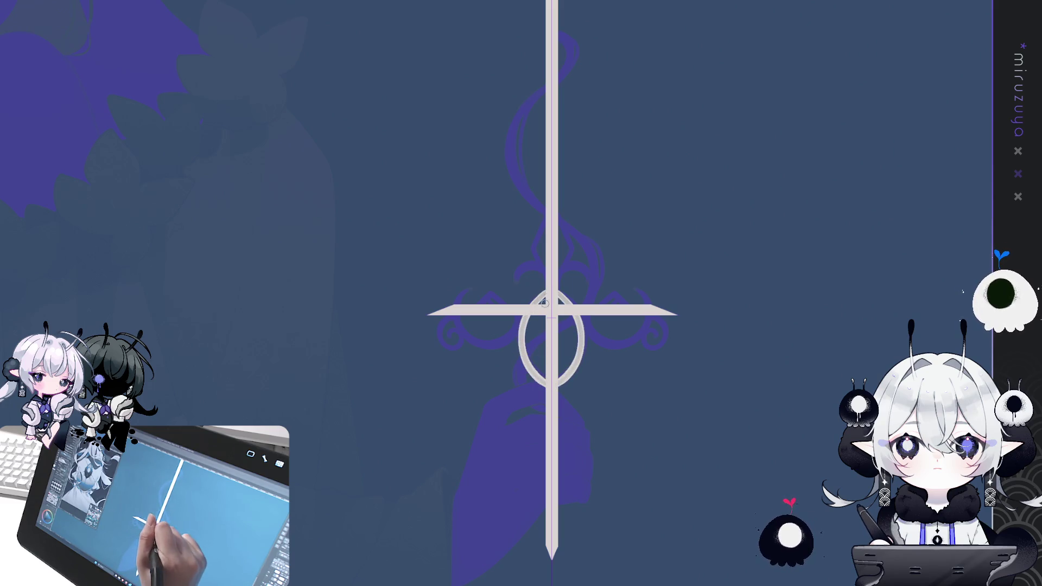
drag(542, 296, 542, 383)
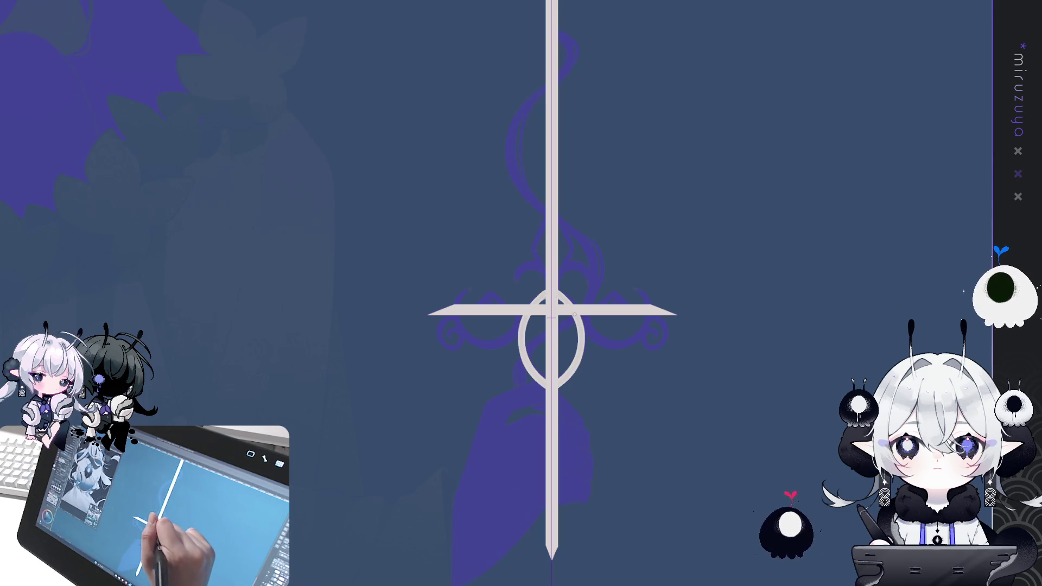
key(ctrl+z)
drag(522, 343, 549, 380)
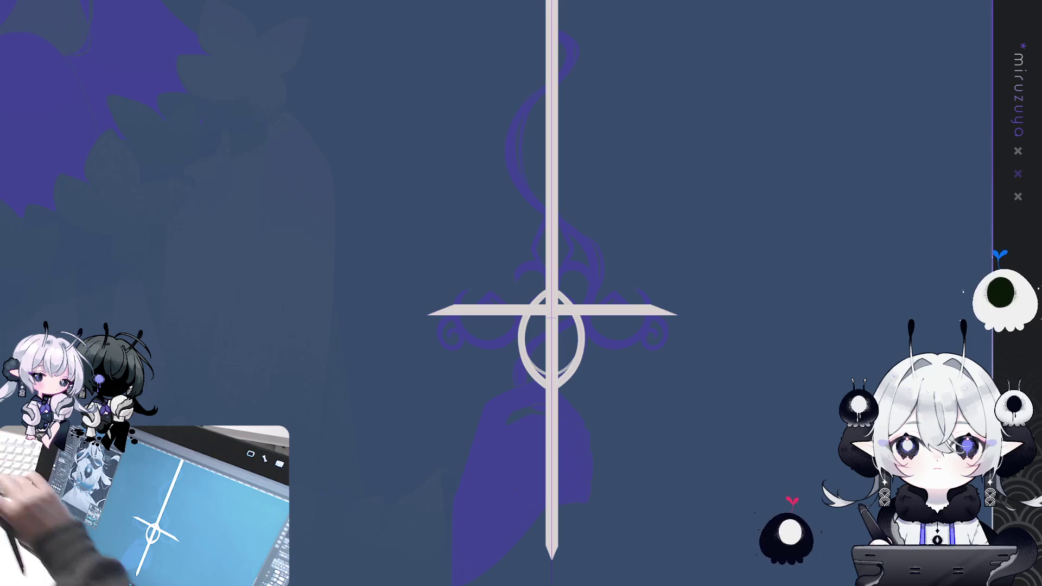
Draw small mirrored peaks on the crossguard arms with the canvas tilted.
mouse_move(782, 363)
mouse_down()
mouse_move(747, 432)
mouse_move(791, 284)
mouse_up()
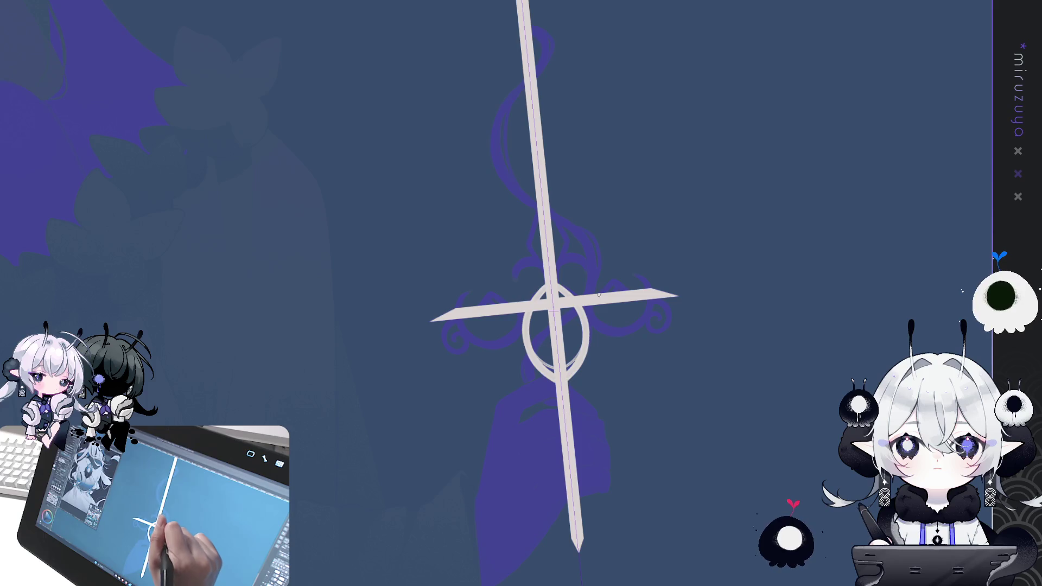
mouse_move(466, 488)
mouse_down()
mouse_move(567, 511)
mouse_move(721, 434)
mouse_up()
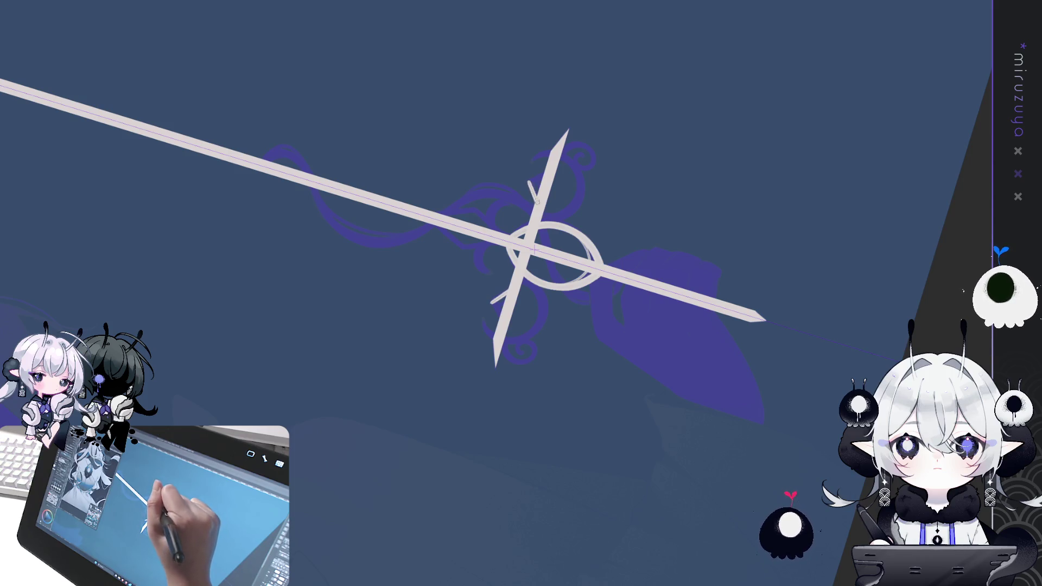
drag(529, 180, 535, 204)
mouse_move(607, 110)
mouse_down()
mouse_move(671, 314)
mouse_move(612, 345)
mouse_up()
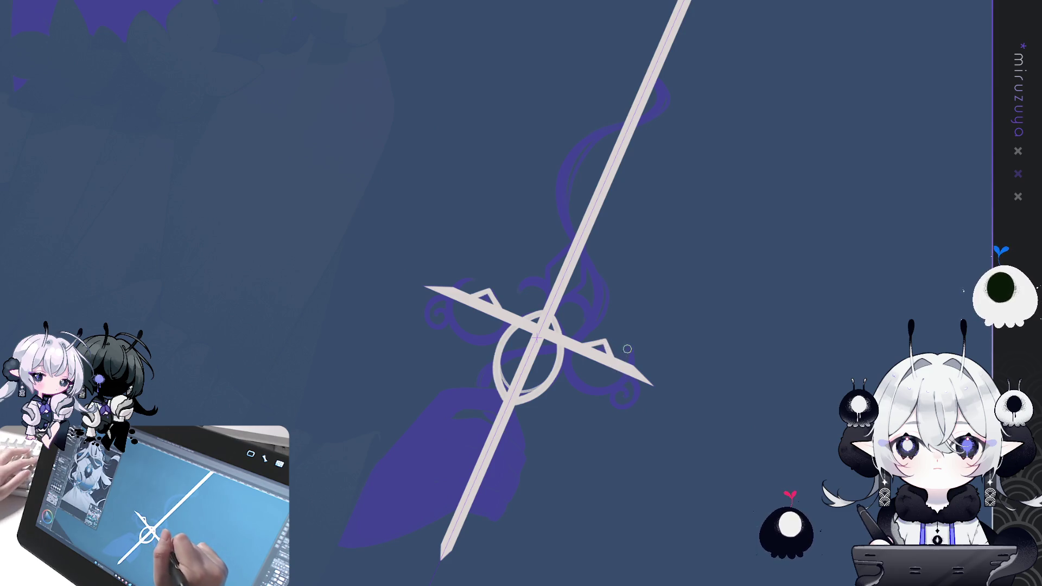
mouse_move(624, 456)
mouse_down()
mouse_move(741, 464)
mouse_move(777, 428)
mouse_move(727, 383)
mouse_up()
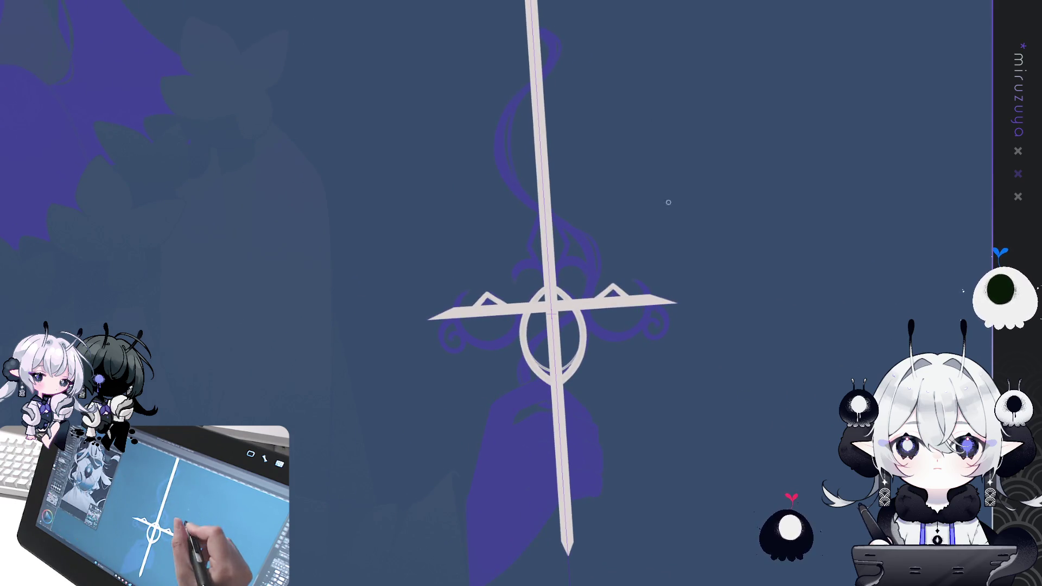
Draw a pale diamond outline on the blade above the oval ring.
drag(527, 245, 566, 242)
key(ctrl+z)
mouse_move(549, 208)
mouse_down()
mouse_move(569, 247)
mouse_move(525, 248)
mouse_up()
key(ctrl+z)
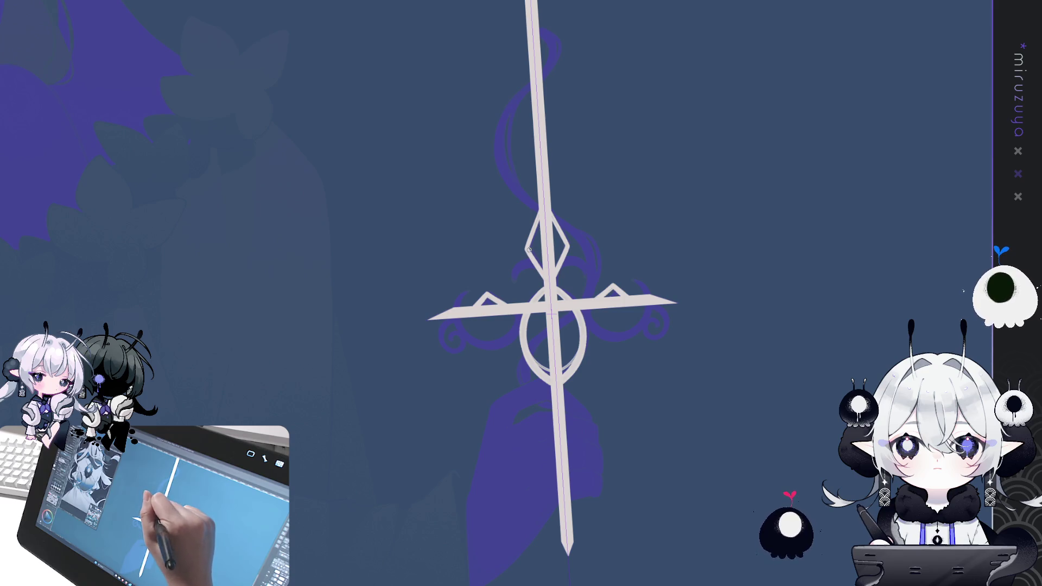
drag(551, 219, 569, 247)
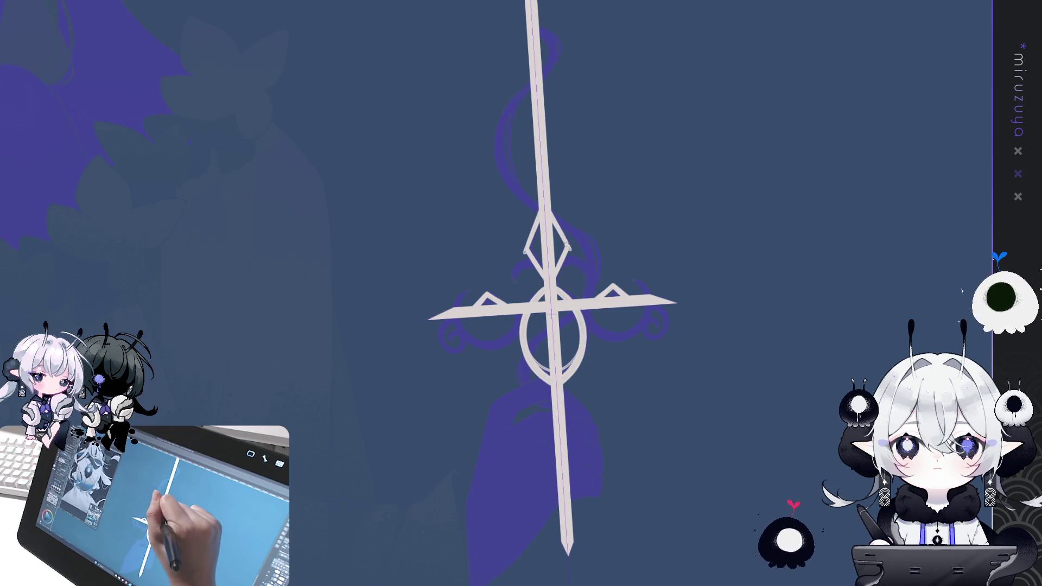
key(ctrl+z)
drag(551, 218, 565, 245)
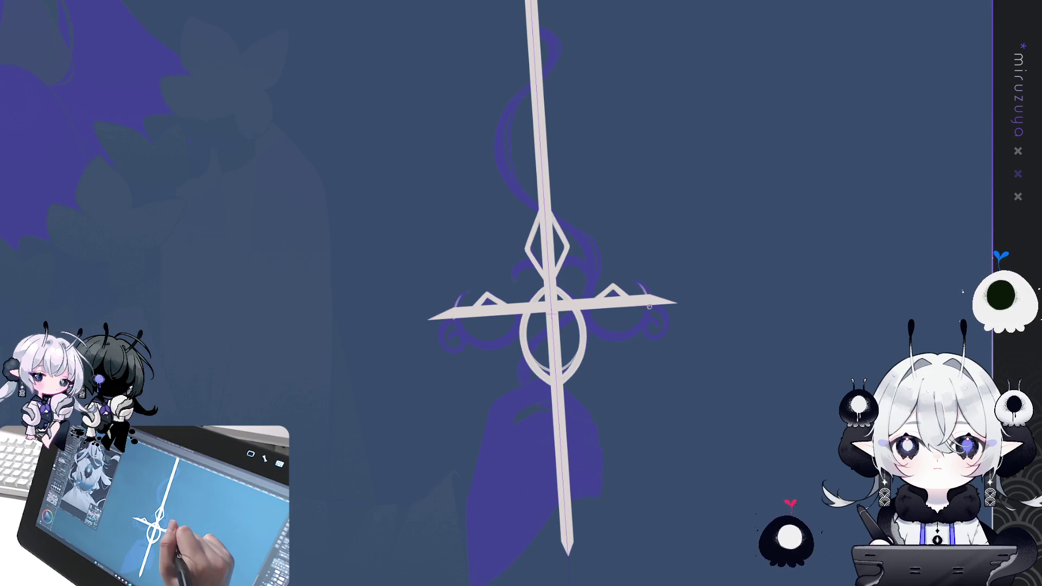
Draw mirrored crescent hooks curling from both crossguard ends with the canvas rotated.
drag(633, 282, 644, 328)
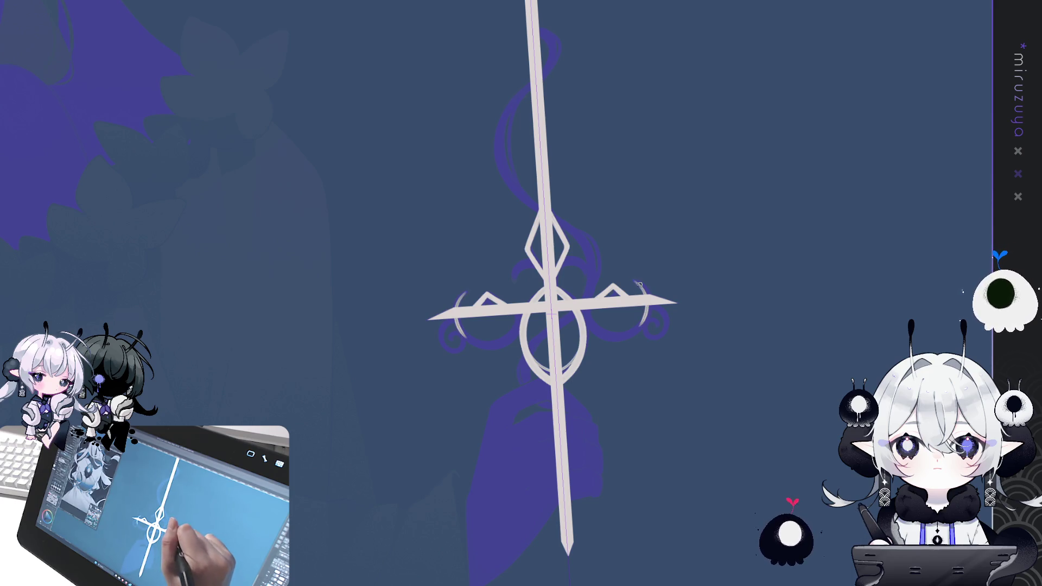
mouse_move(823, 208)
mouse_down()
mouse_move(811, 372)
mouse_move(771, 408)
mouse_up()
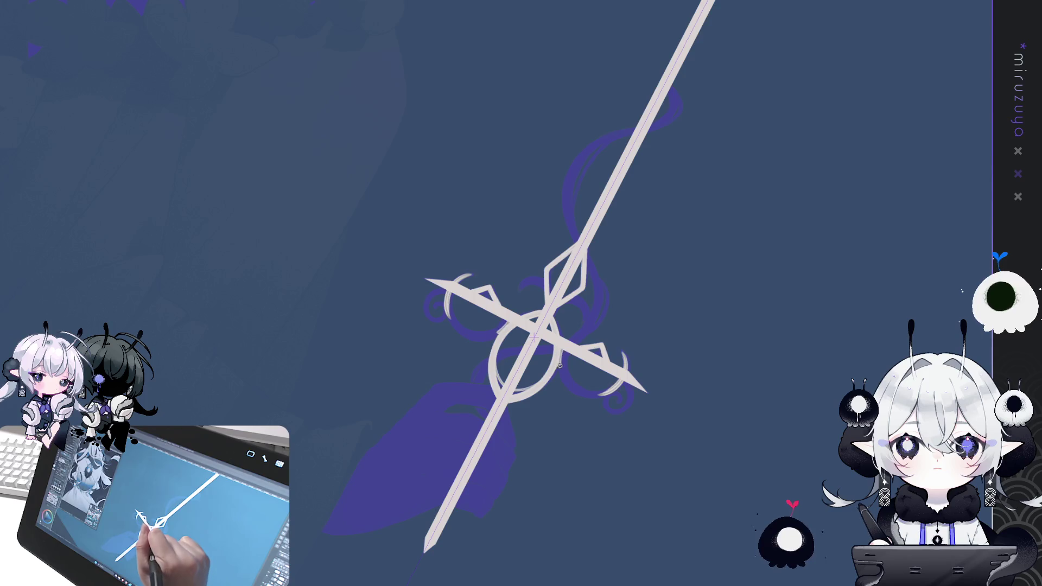
drag(608, 392, 565, 349)
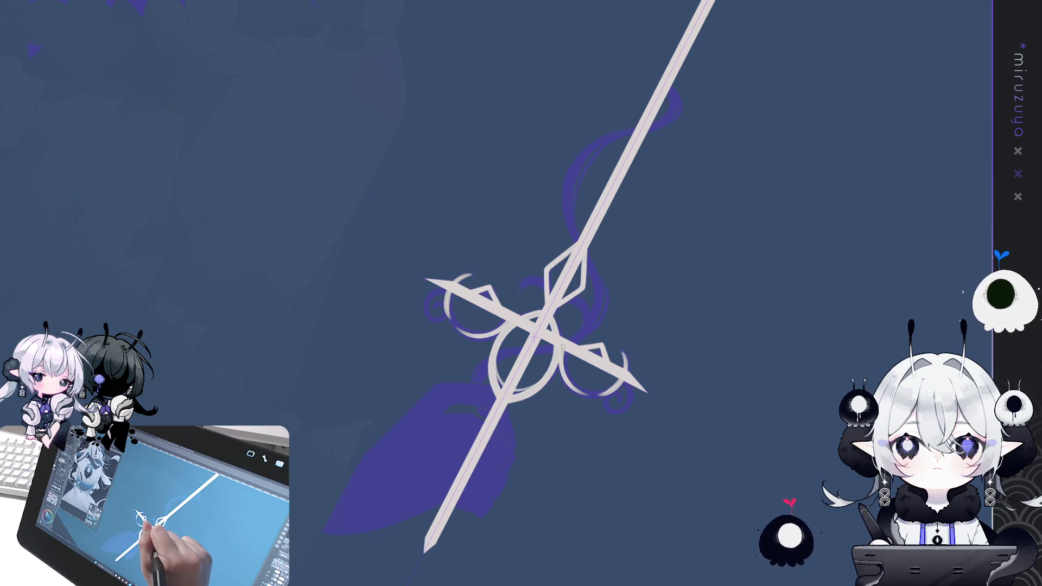
drag(732, 198, 718, 400)
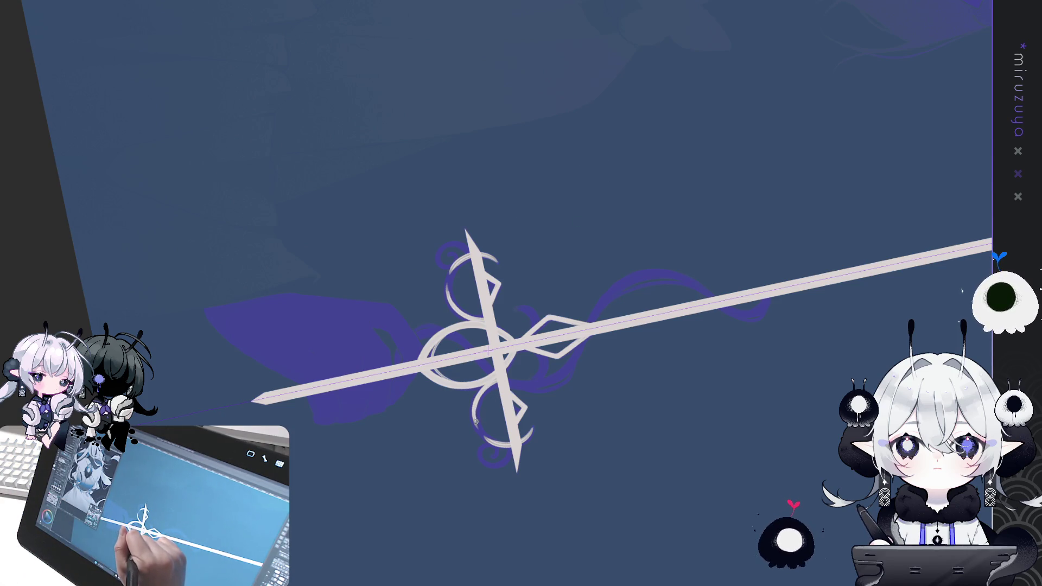
Thicken the crossguard's lower and upper-left curls with extra mirrored strokes.
key(minus)
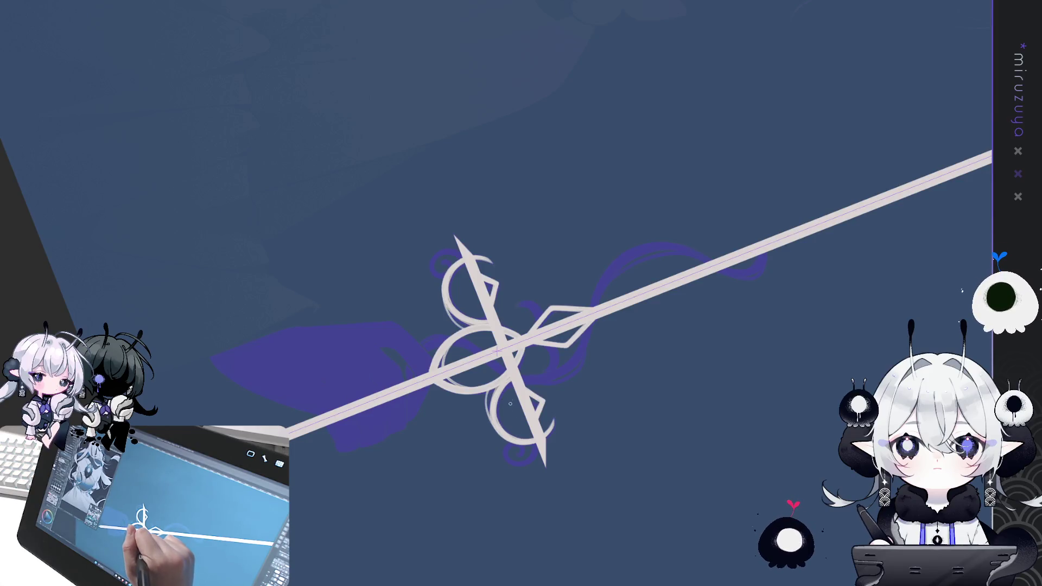
drag(491, 391, 535, 442)
drag(458, 259, 440, 299)
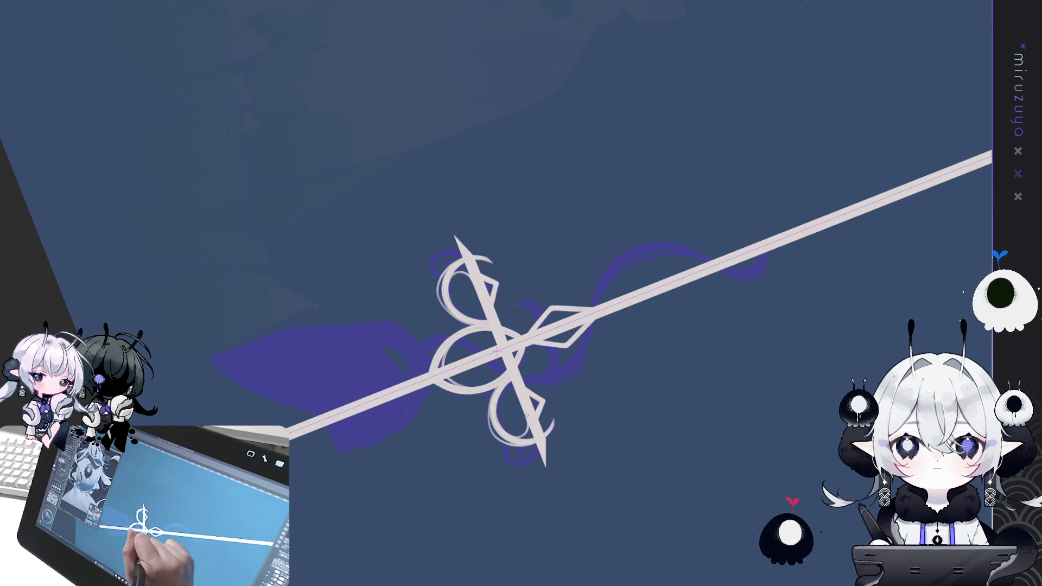
drag(553, 523, 667, 366)
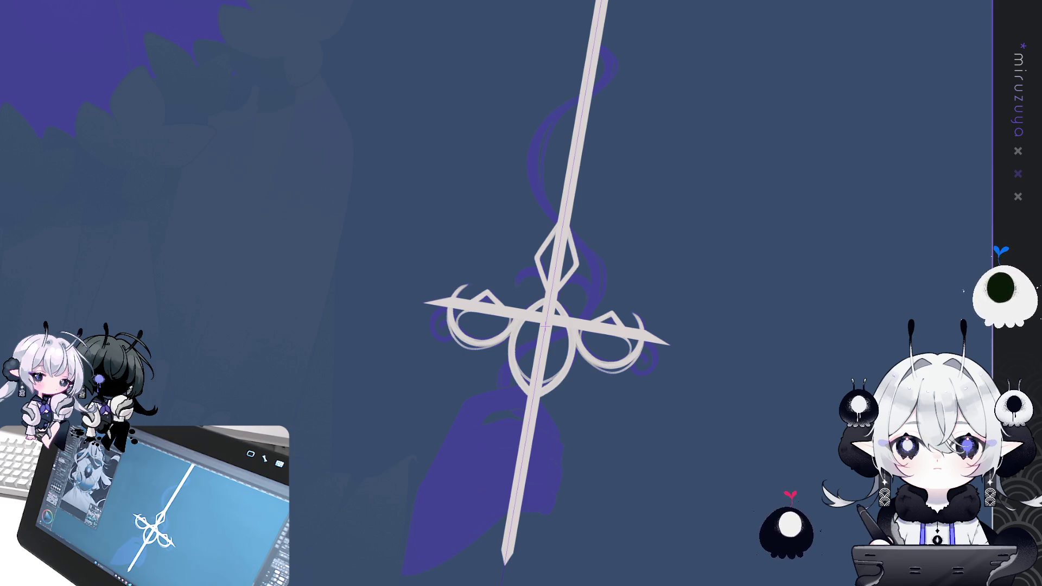
Add small mirrored spiral curls at both crossguard arm ends.
scroll(497, 315, up, 2)
drag(857, 386, 672, 206)
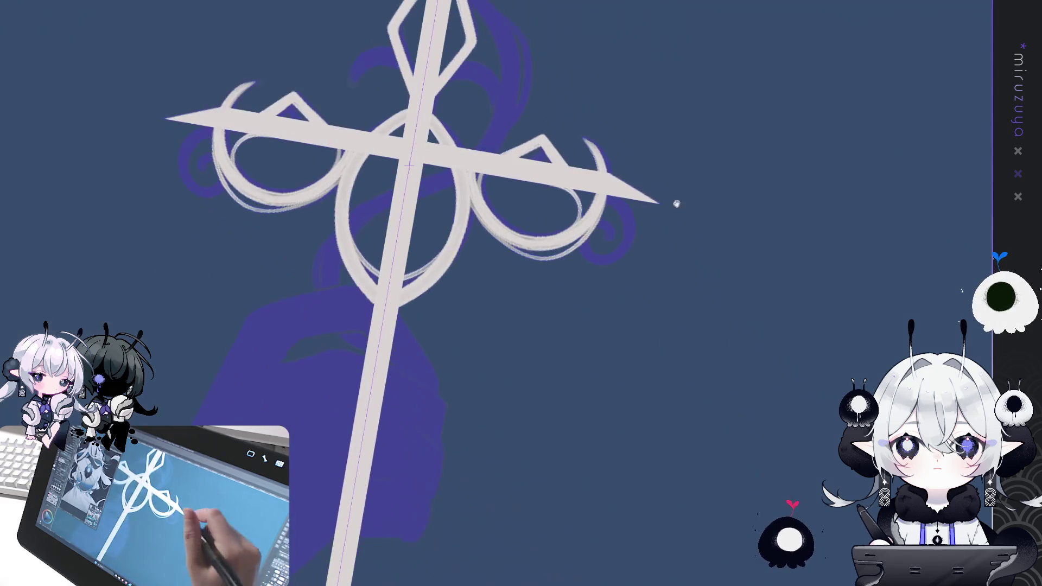
drag(644, 262, 624, 282)
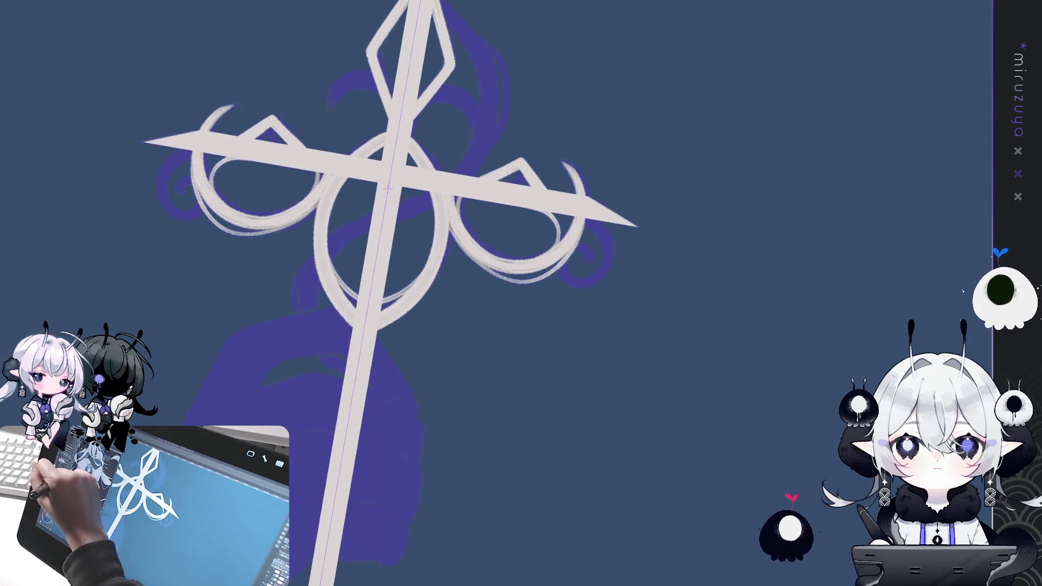
mouse_move(586, 221)
mouse_down()
mouse_move(610, 247)
mouse_move(587, 285)
mouse_up()
drag(565, 247, 587, 264)
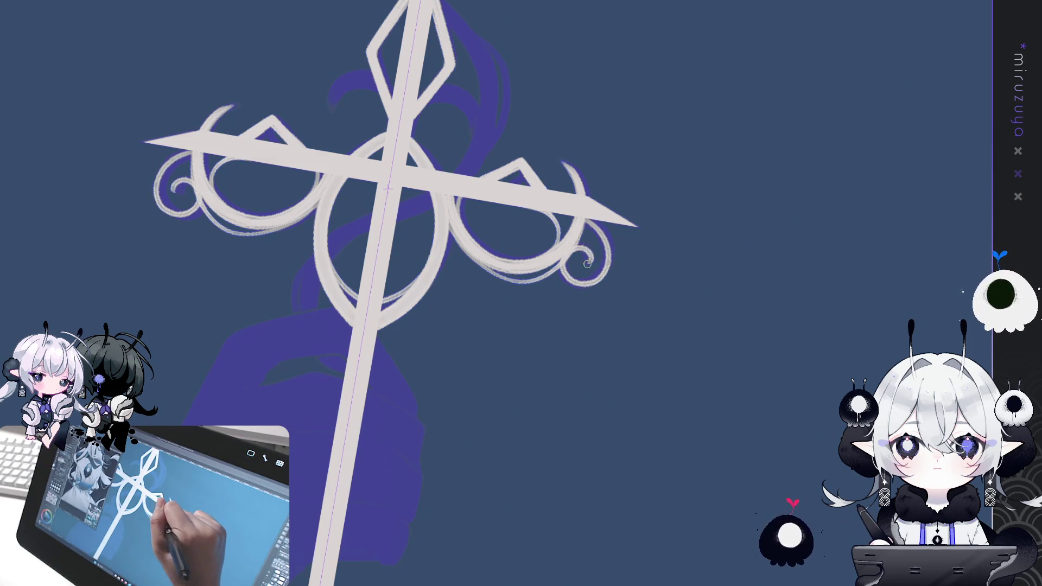
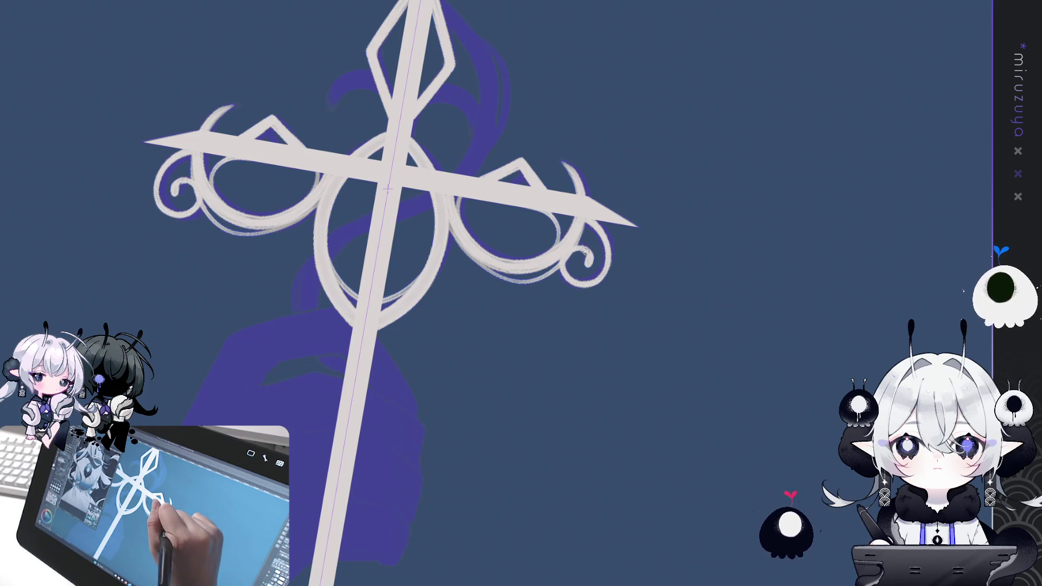
Pan and reset the canvas rotation so the upright cross, blade top and ornate guard are framed.
mouse_move(592, 237)
mouse_down()
mouse_move(681, 212)
mouse_move(709, 270)
mouse_move(700, 255)
mouse_up()
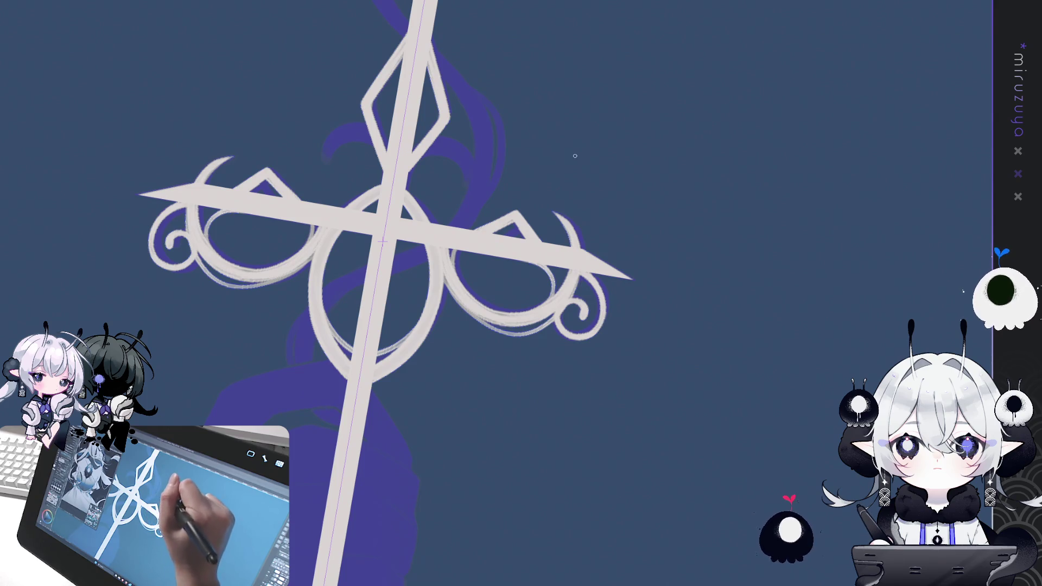
drag(680, 425, 734, 351)
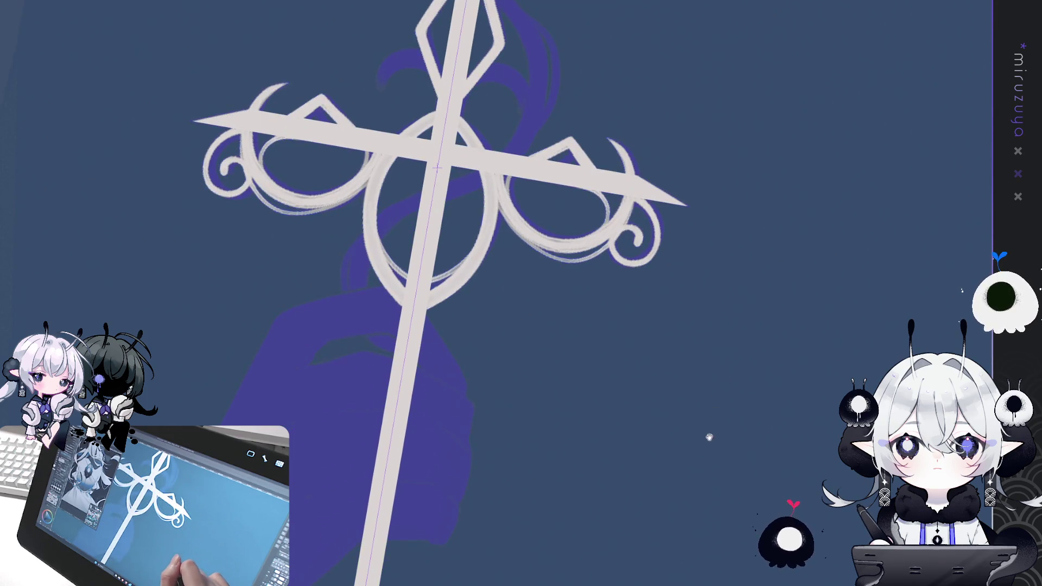
key(ctrl+@)
drag(798, 434, 823, 321)
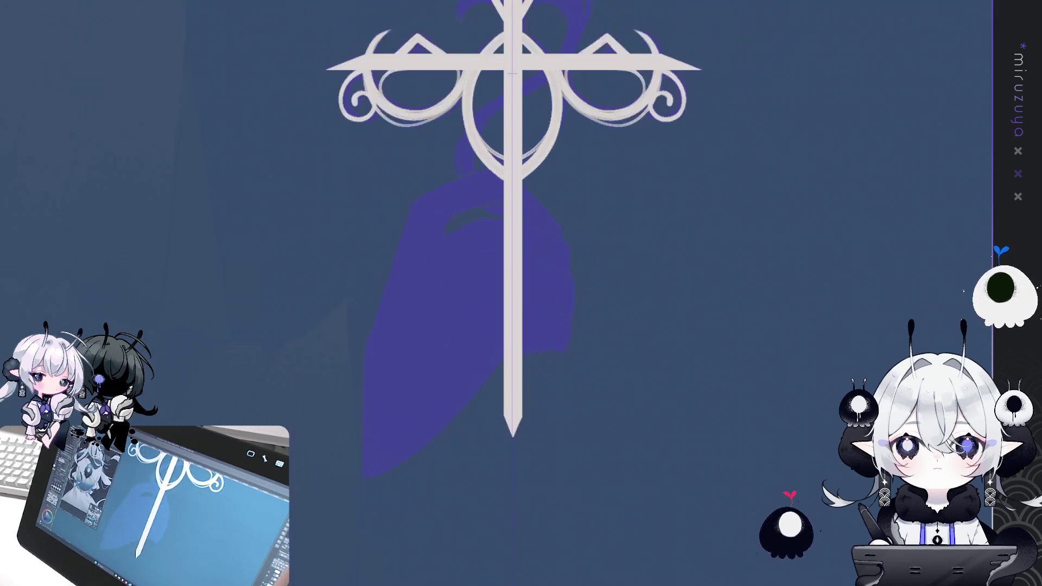
drag(760, 325, 740, 391)
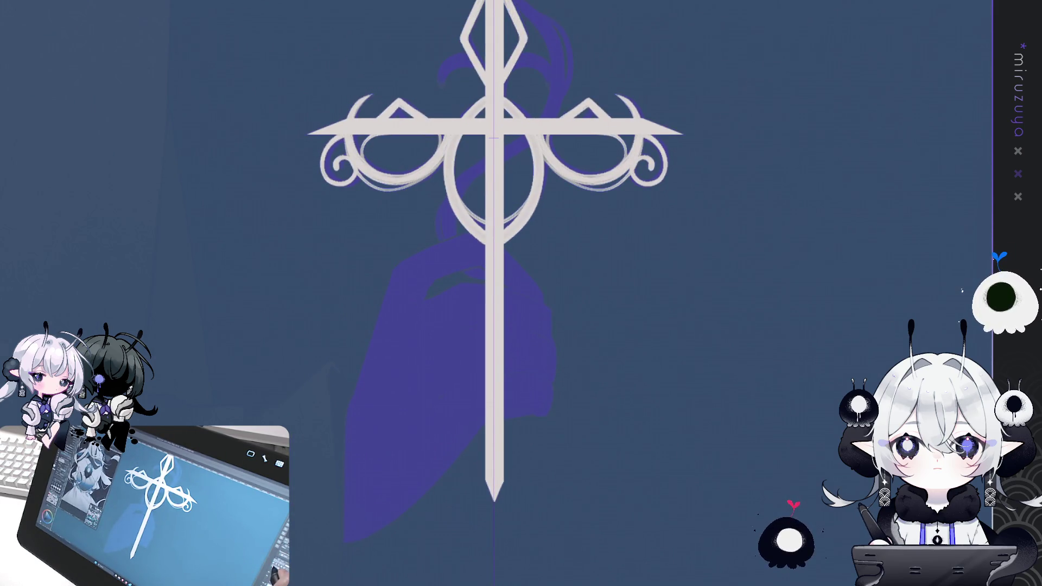
drag(732, 391, 714, 400)
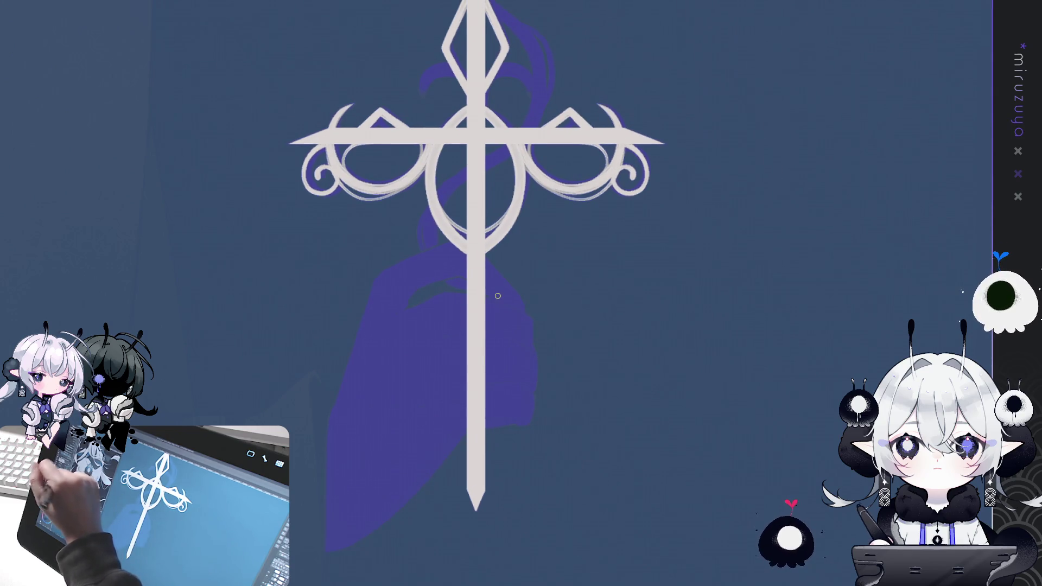
drag(634, 102, 625, 266)
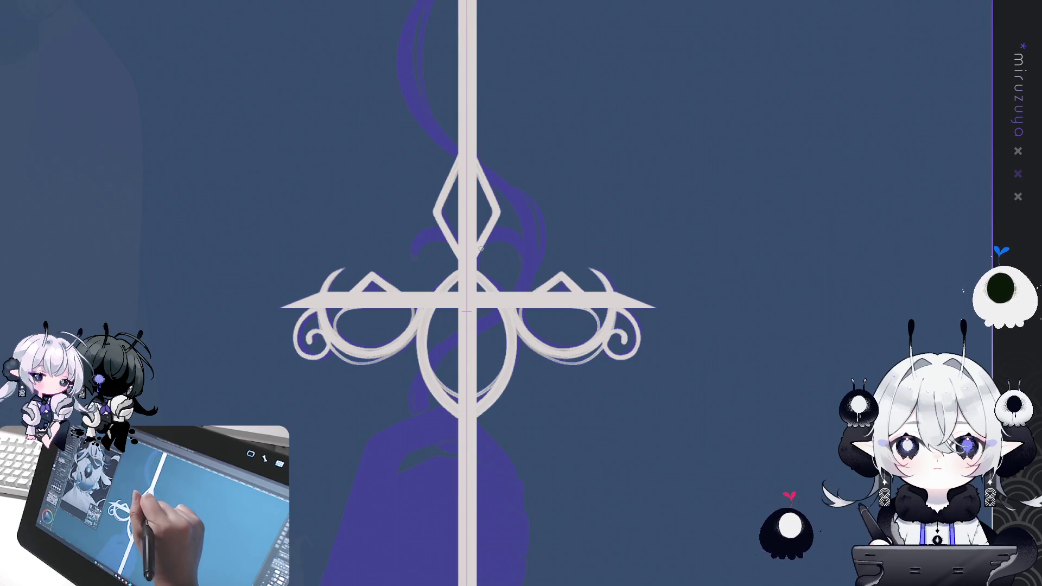
Draw a mirrored curl beside the blade top above the central oval, redoing it larger.
mouse_move(496, 238)
mouse_down()
mouse_move(516, 250)
mouse_move(508, 266)
mouse_move(510, 239)
mouse_move(517, 264)
mouse_move(505, 255)
mouse_up()
key(ctrl+z)
key(ctrl+z)
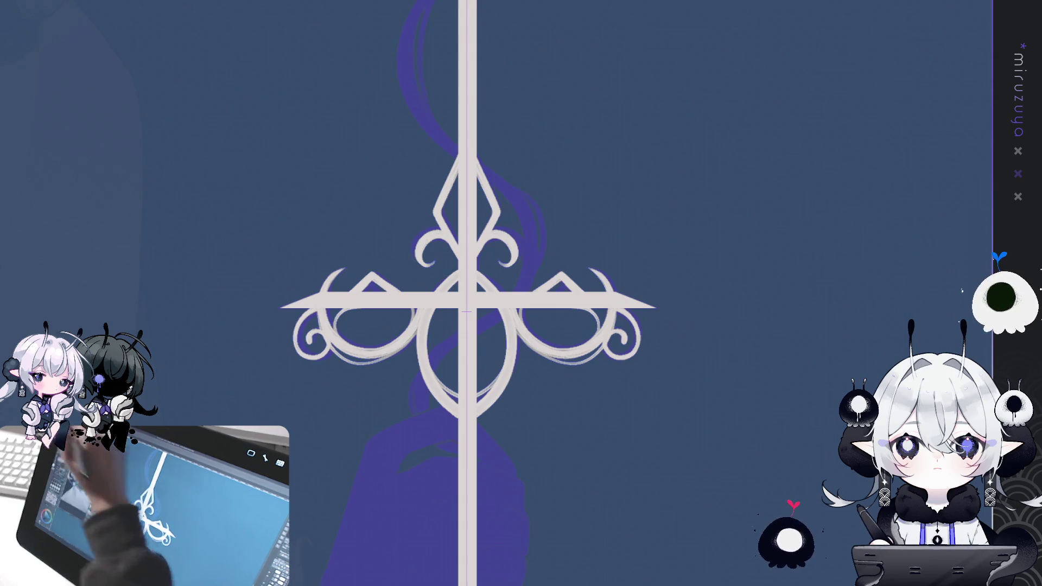
drag(587, 198, 605, 274)
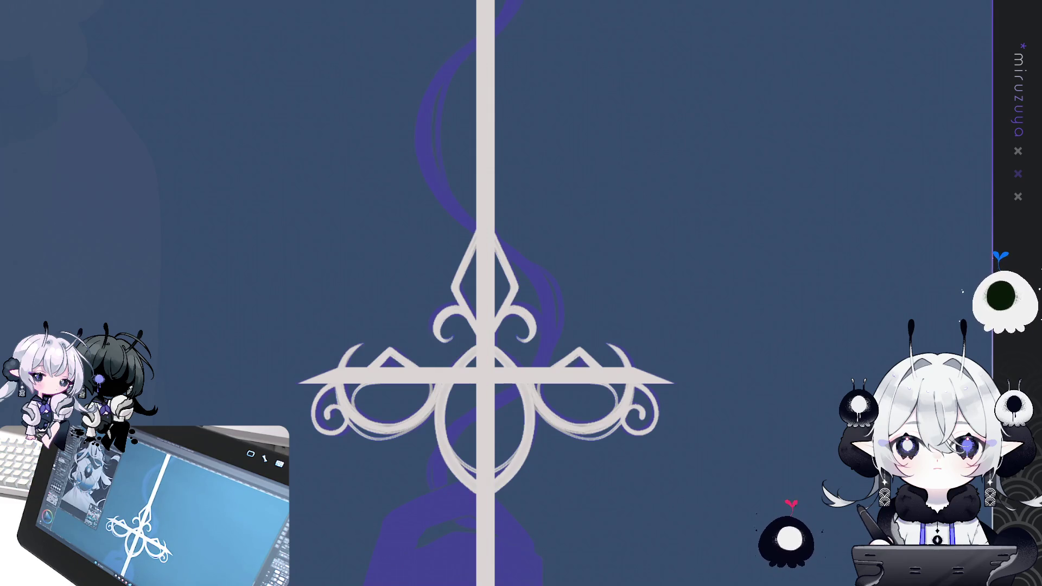
scroll(671, 296, down, 3)
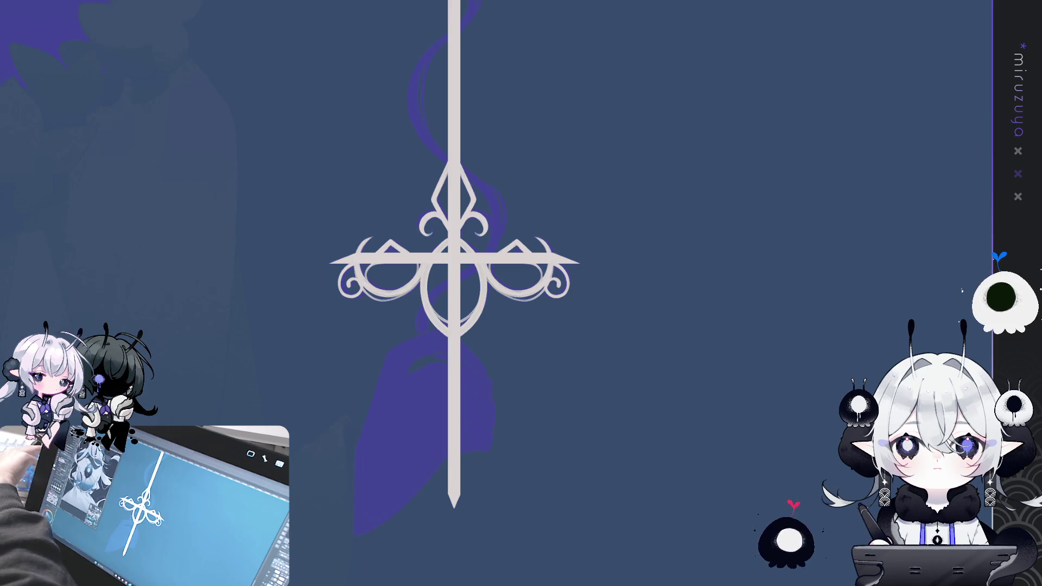
Trace the ribbon curves left and right of the upper blade, redoing the right curve until it fits.
mouse_move(599, 336)
mouse_down()
mouse_move(608, 384)
mouse_move(594, 440)
mouse_move(638, 491)
mouse_up()
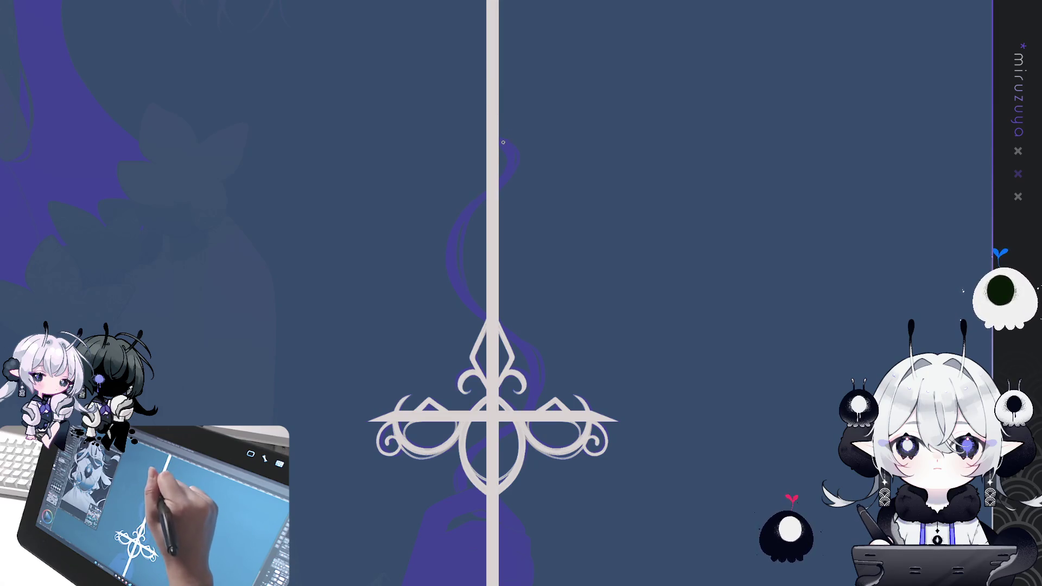
drag(486, 193, 485, 319)
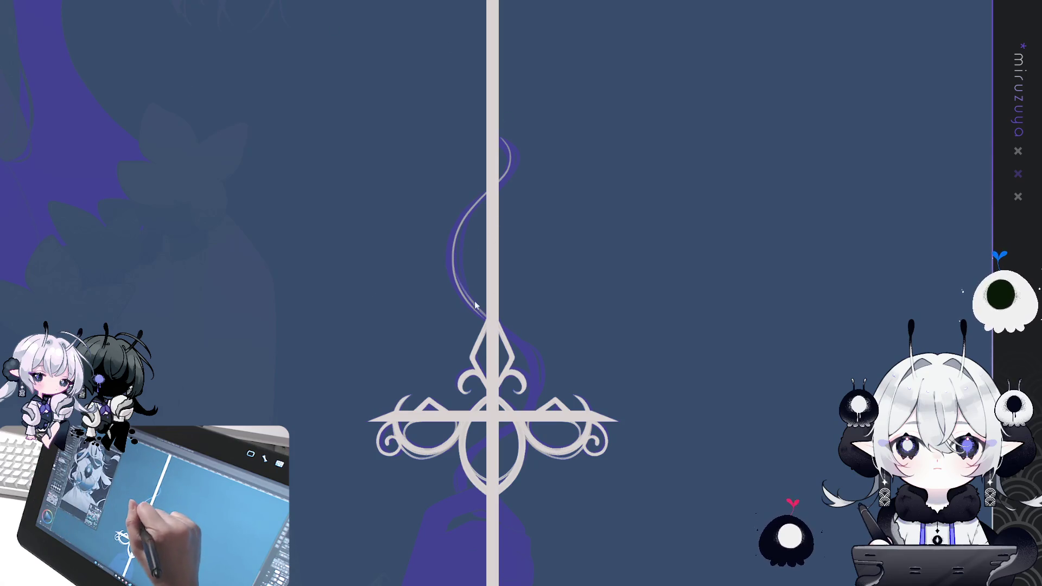
mouse_move(501, 323)
mouse_down()
mouse_move(529, 396)
mouse_move(592, 218)
mouse_up()
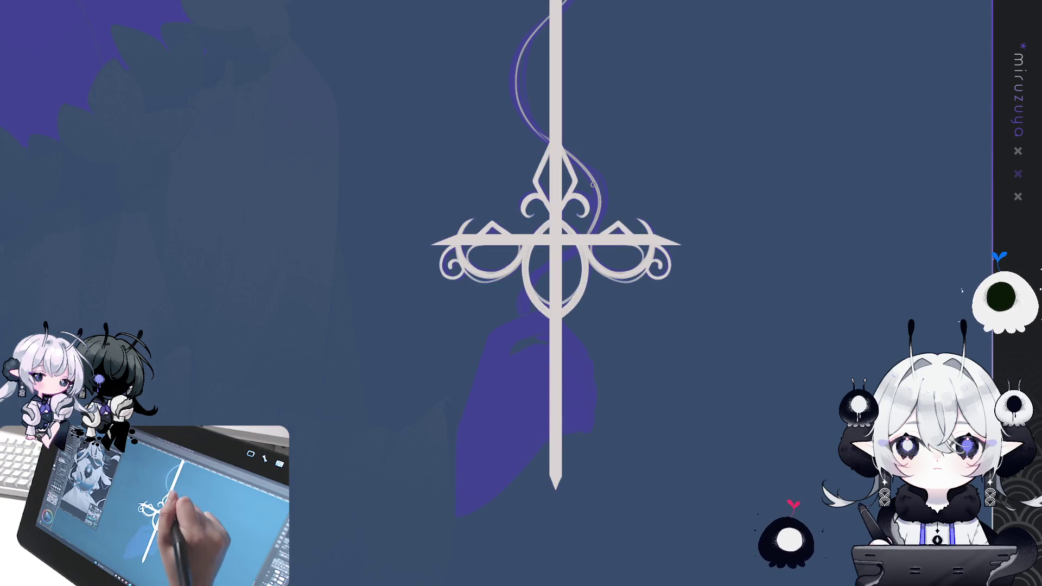
key(ctrl+z)
drag(566, 153, 596, 232)
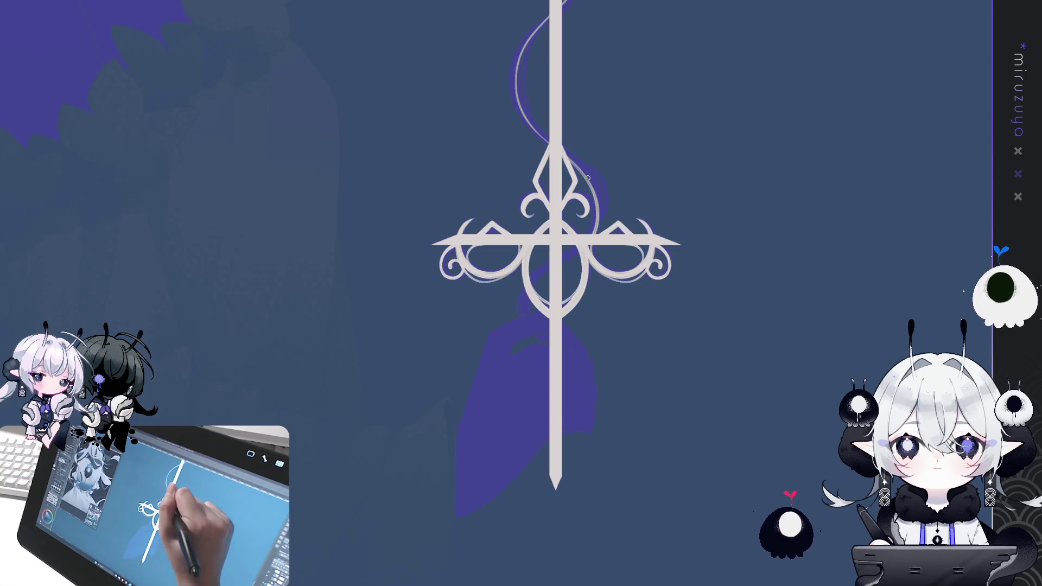
key(ctrl+z)
mouse_move(569, 156)
mouse_down()
mouse_move(598, 207)
mouse_move(590, 232)
mouse_up()
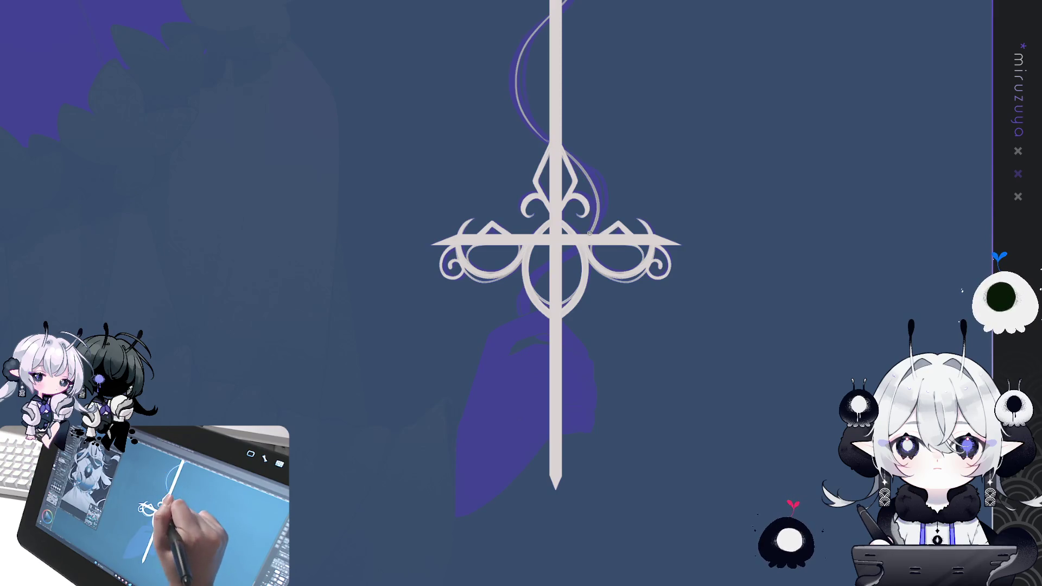
Continue the ribbon line down from the central oval, then zoom in on the cross.
drag(535, 281, 542, 339)
key(ctrl+z)
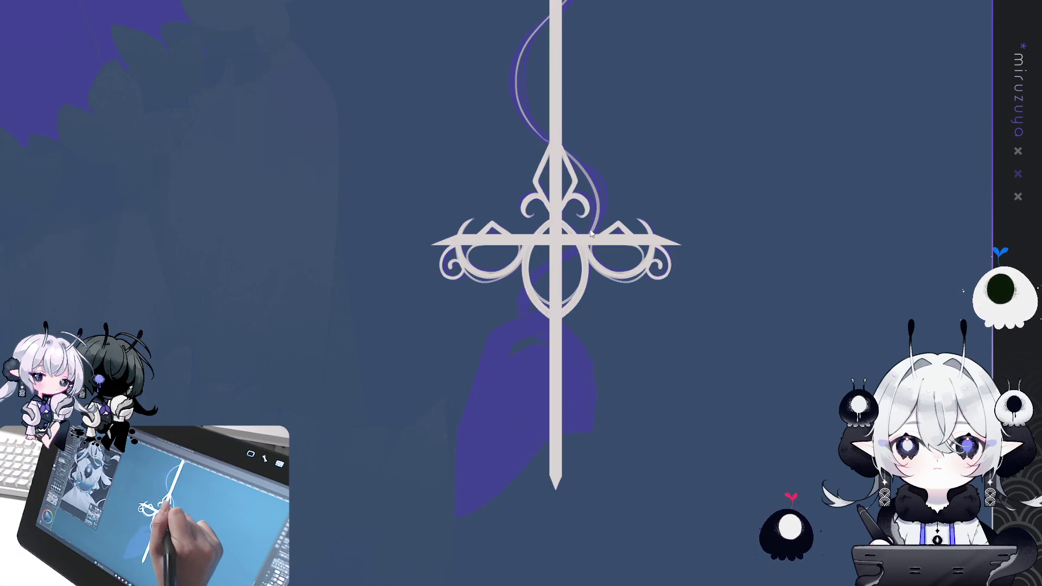
mouse_move(562, 256)
mouse_down()
mouse_move(543, 332)
mouse_move(565, 415)
mouse_up()
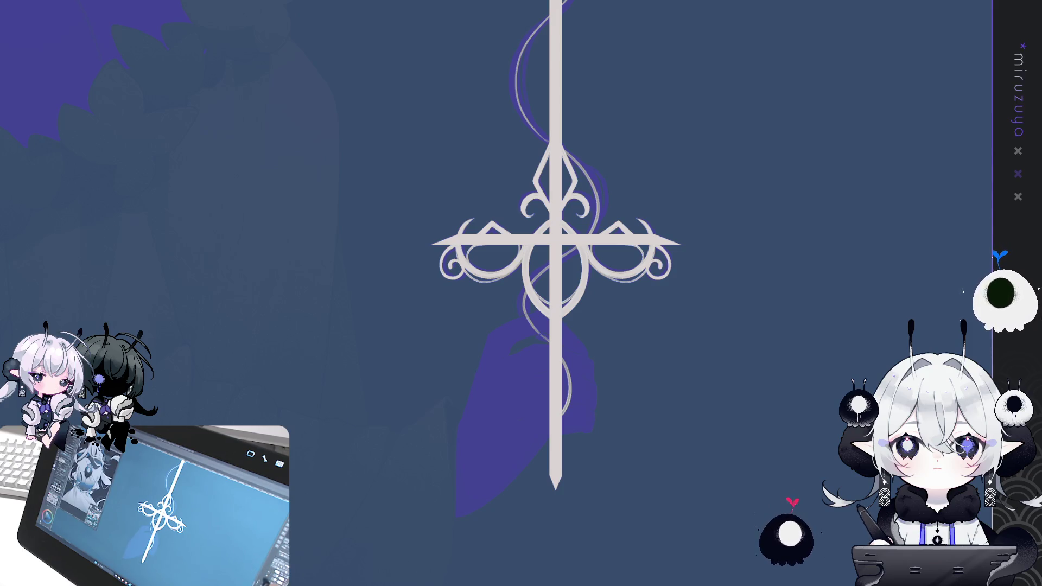
key(ctrl+plus)
key(ctrl+plus)
key(ctrl+plus)
Draw the ribbon loop beside the upper blade, redoing strokes until it follows the curve.
scroll(669, 380, up, 10)
drag(561, 275, 555, 289)
key(ctrl+z)
drag(584, 330, 594, 380)
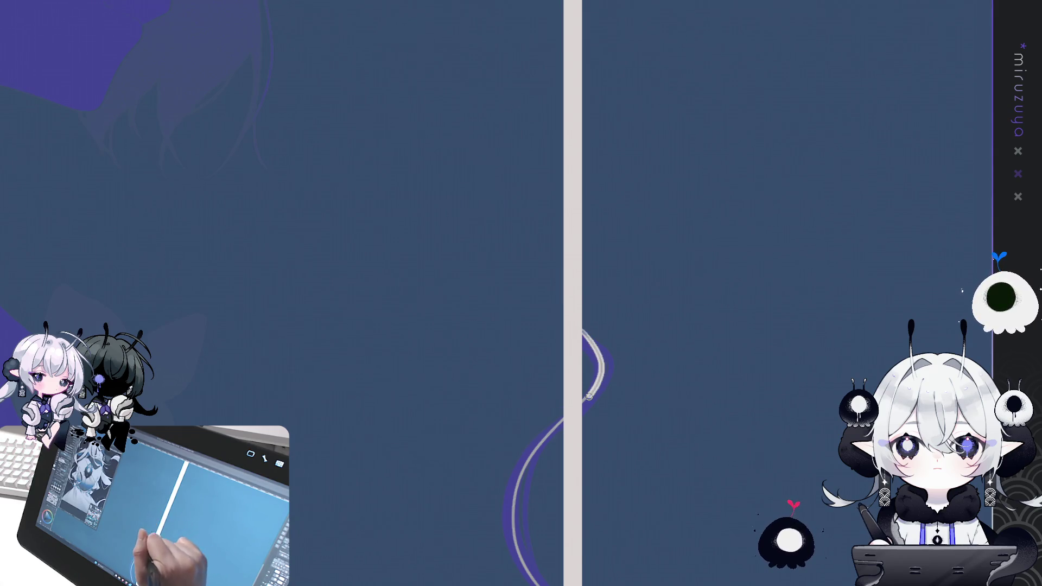
key(ctrl+z)
mouse_move(578, 337)
mouse_down()
mouse_move(599, 374)
mouse_move(582, 337)
mouse_up()
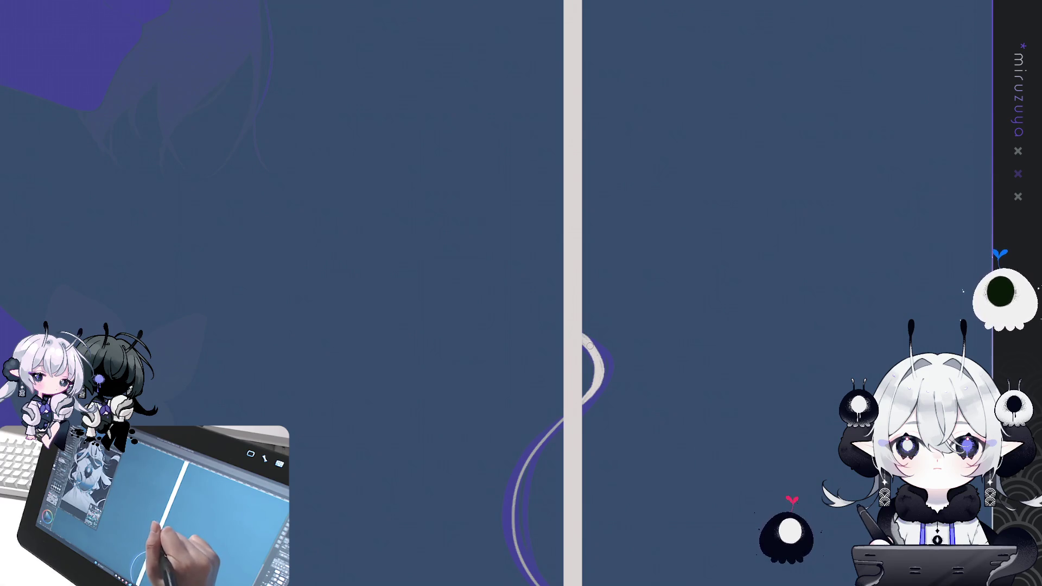
mouse_move(581, 333)
mouse_down()
mouse_move(604, 376)
mouse_move(601, 366)
mouse_move(583, 408)
mouse_move(597, 389)
mouse_up()
Thicken and smooth the loop into one bright white curve, then zoom out to the whole sword.
drag(588, 336, 604, 396)
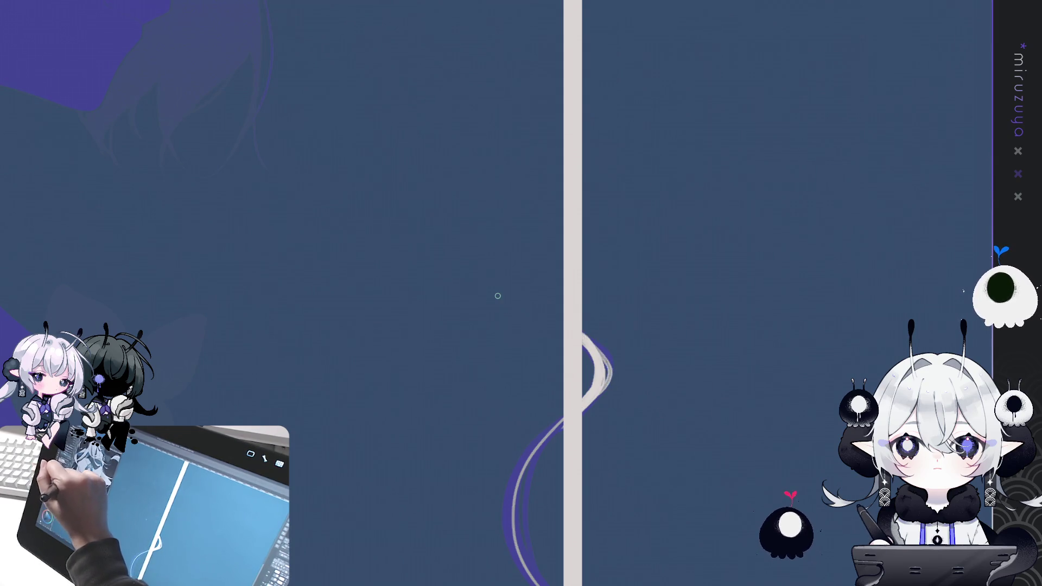
drag(603, 347, 595, 389)
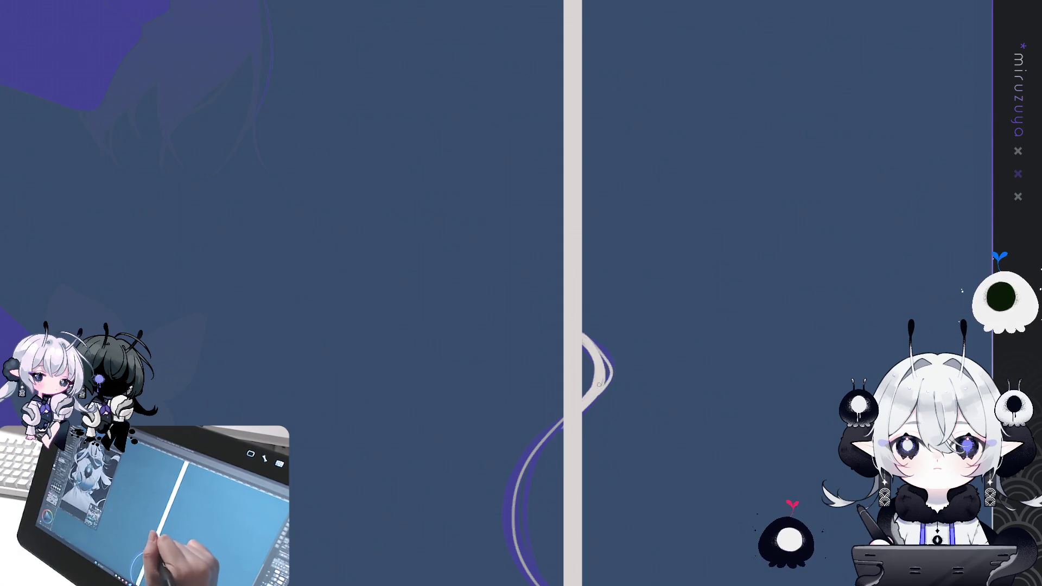
drag(586, 335, 605, 394)
drag(603, 355, 597, 400)
mouse_move(588, 336)
mouse_down()
mouse_move(608, 359)
mouse_move(590, 401)
mouse_up()
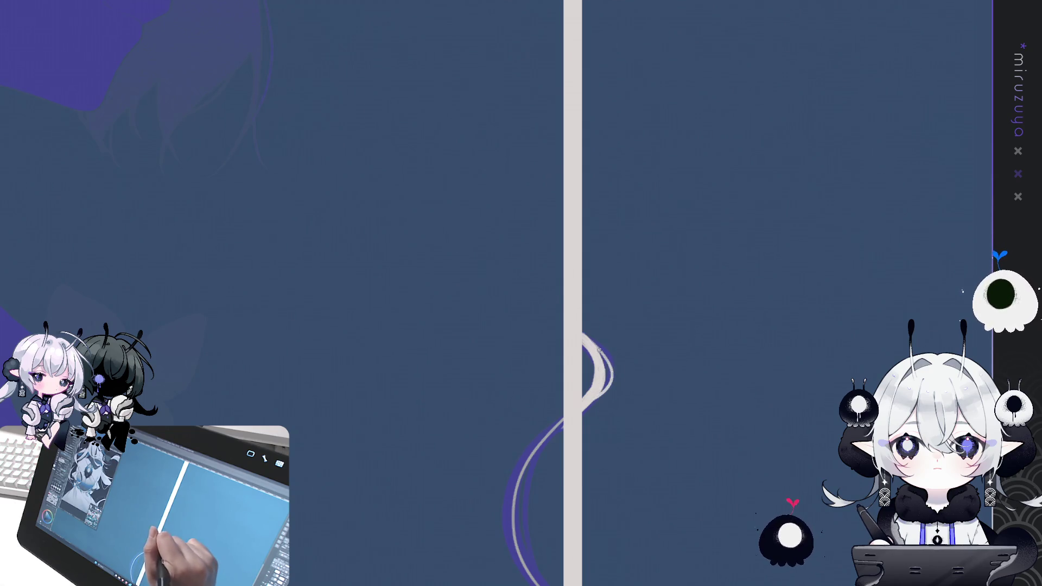
mouse_move(599, 416)
mouse_down()
mouse_move(617, 307)
mouse_move(562, 317)
mouse_move(424, 161)
mouse_up()
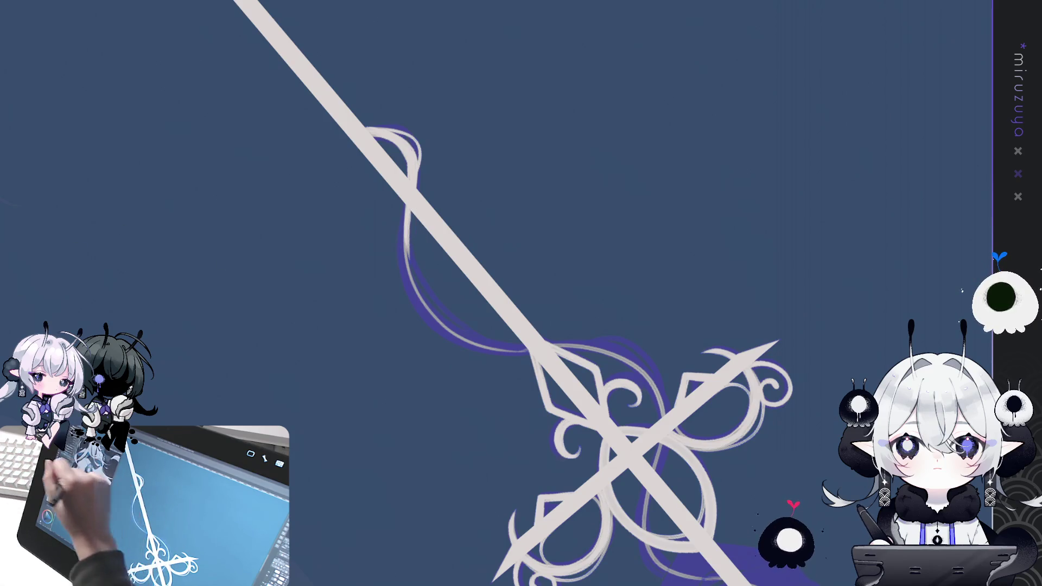
Repaint the ribbon's left edge and brighten its lower-left curve.
drag(407, 207, 404, 238)
mouse_move(412, 293)
mouse_down()
mouse_move(406, 210)
mouse_move(411, 294)
mouse_move(489, 346)
mouse_up()
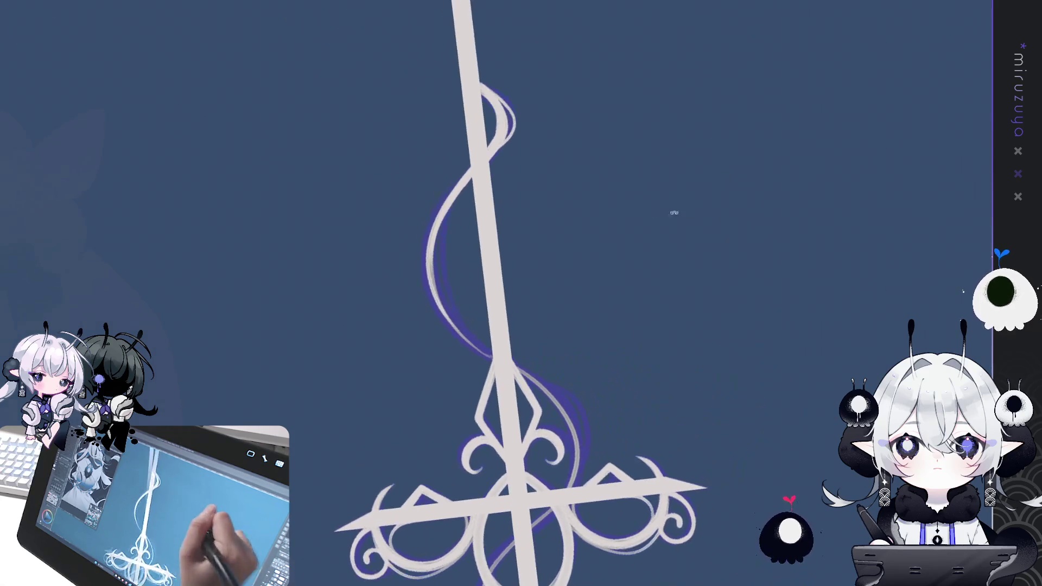
mouse_move(452, 192)
mouse_down()
mouse_move(427, 252)
mouse_move(450, 332)
mouse_up()
drag(431, 272, 491, 358)
drag(437, 291, 491, 353)
drag(434, 291, 491, 358)
drag(451, 318, 495, 357)
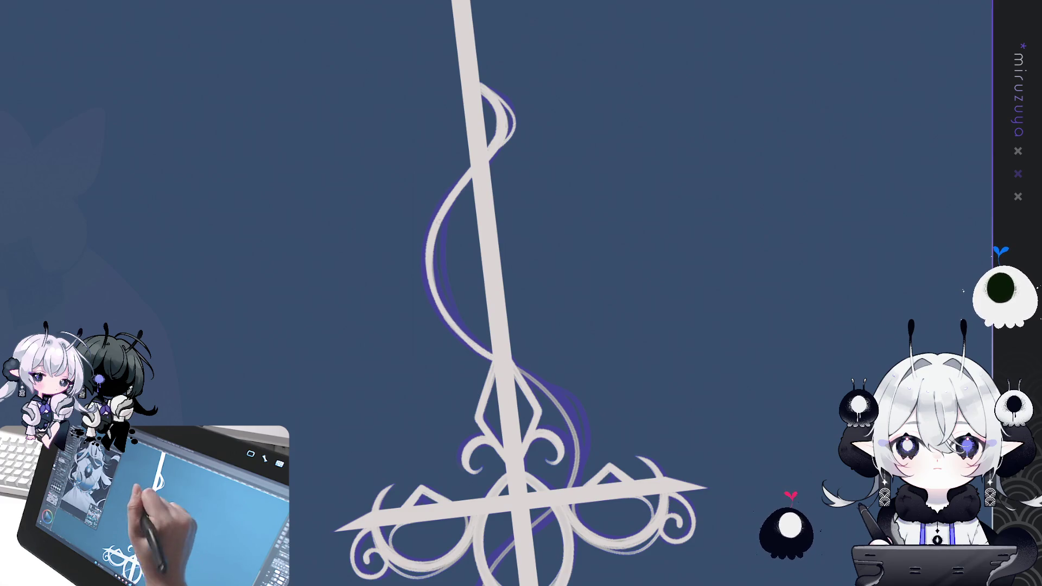
Retrace the left curve top to bottom, undoing bad strokes and brightening its middle.
mouse_move(470, 173)
mouse_down()
mouse_move(429, 293)
mouse_move(470, 348)
mouse_up()
key(ctrl+z)
drag(431, 288, 470, 336)
mouse_move(426, 241)
mouse_down()
mouse_move(428, 298)
mouse_move(477, 353)
mouse_up()
key(ctrl+z)
mouse_move(423, 266)
mouse_down()
mouse_move(466, 342)
mouse_move(435, 302)
mouse_move(496, 360)
mouse_up()
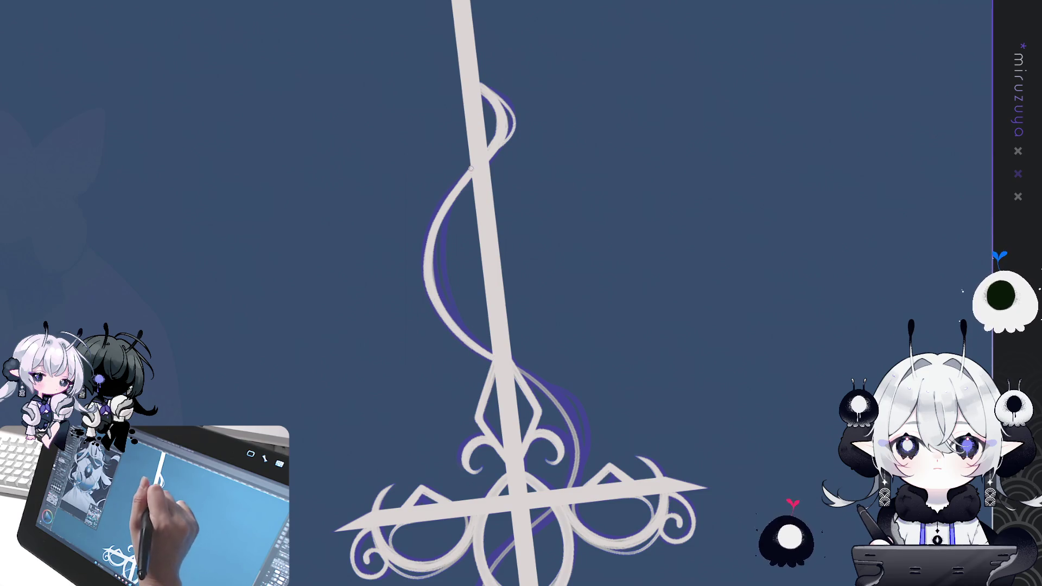
Slightly thicken the S-curve and redraw its inner and left edges, filling any gaps.
mouse_move(455, 185)
mouse_down()
mouse_move(434, 293)
mouse_move(478, 352)
mouse_up()
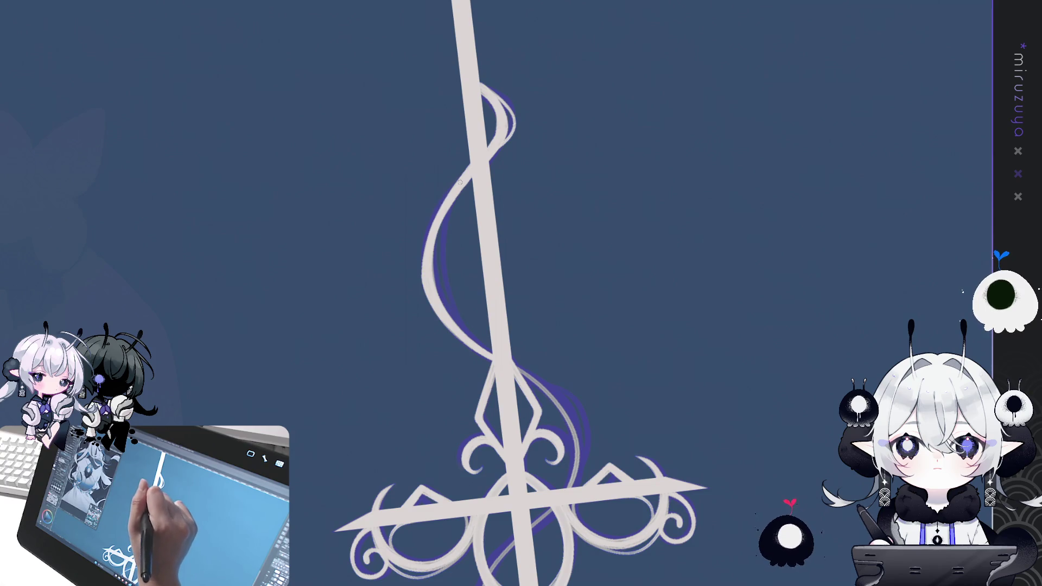
drag(429, 239, 421, 291)
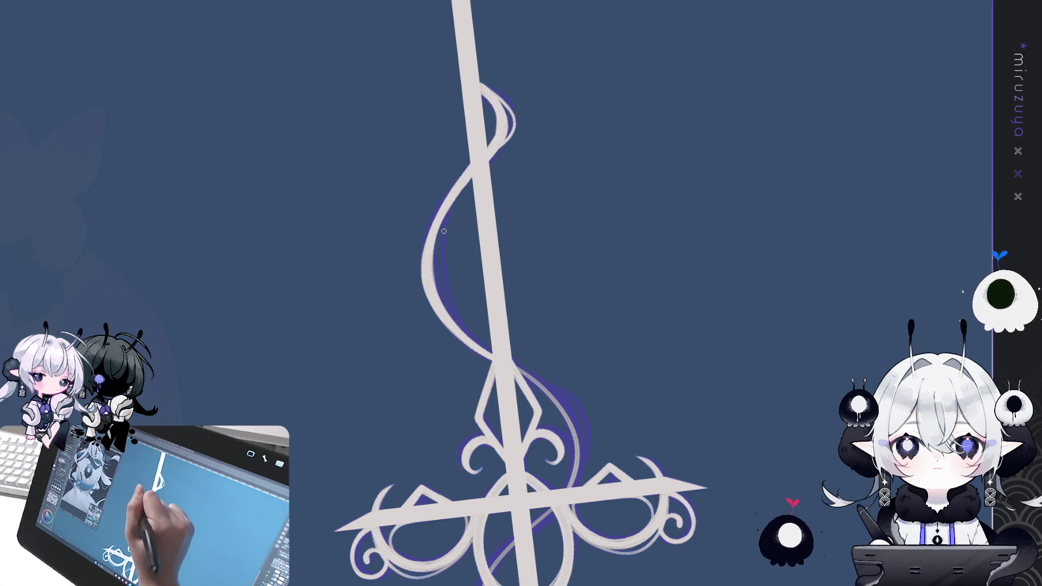
drag(438, 216, 445, 306)
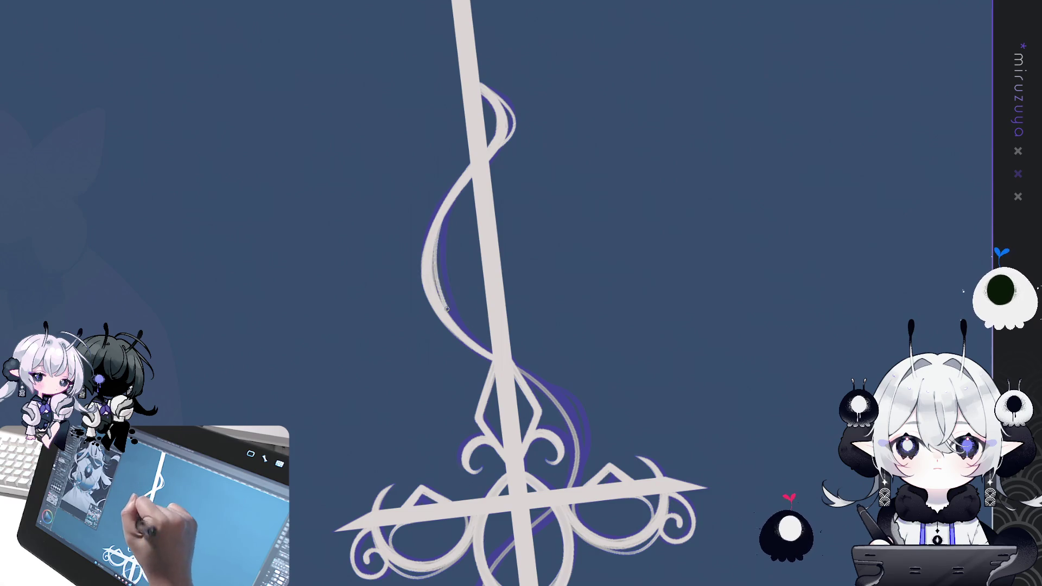
key(ctrl+z)
drag(438, 225, 451, 323)
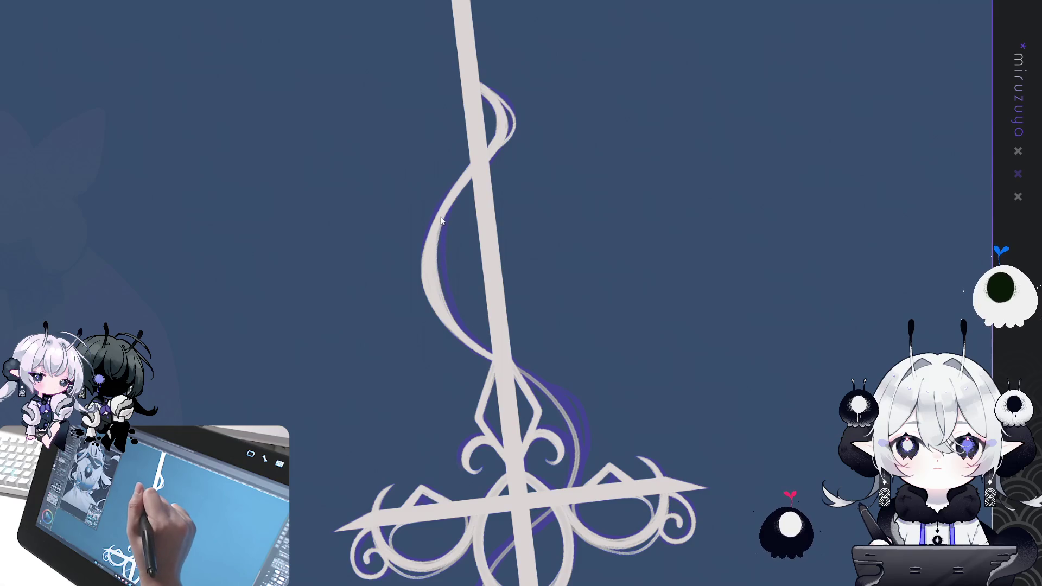
drag(446, 302, 488, 352)
drag(455, 198, 494, 362)
mouse_move(456, 200)
mouse_down()
mouse_move(442, 256)
mouse_move(448, 307)
mouse_move(478, 340)
mouse_up()
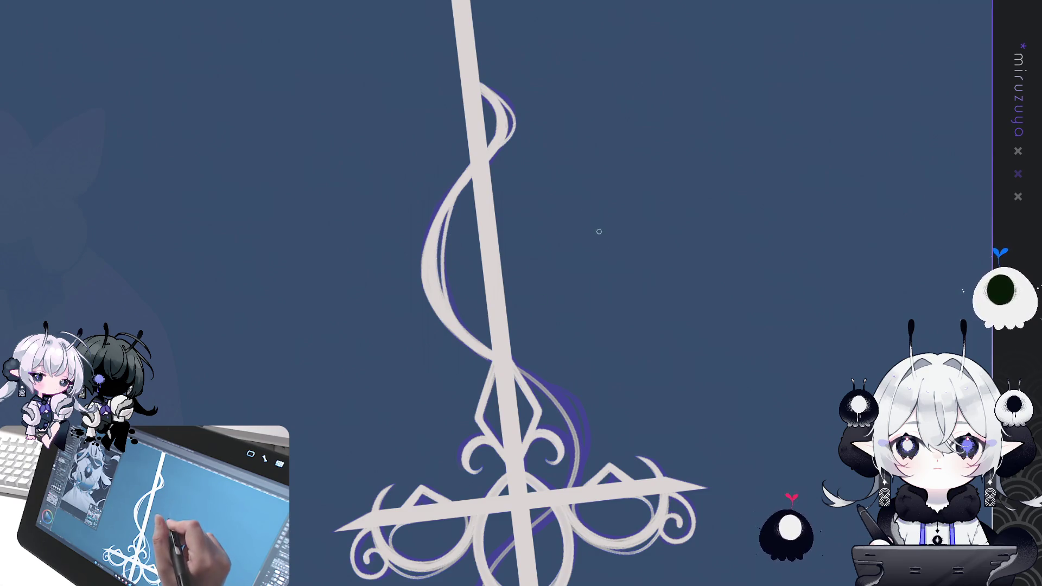
Add light strokes along the ribbon's right edge and beside the blade, checking in a mirrored view.
mouse_move(651, 389)
mouse_down()
mouse_move(603, 234)
mouse_move(677, 330)
mouse_move(676, 304)
mouse_move(500, 261)
mouse_up()
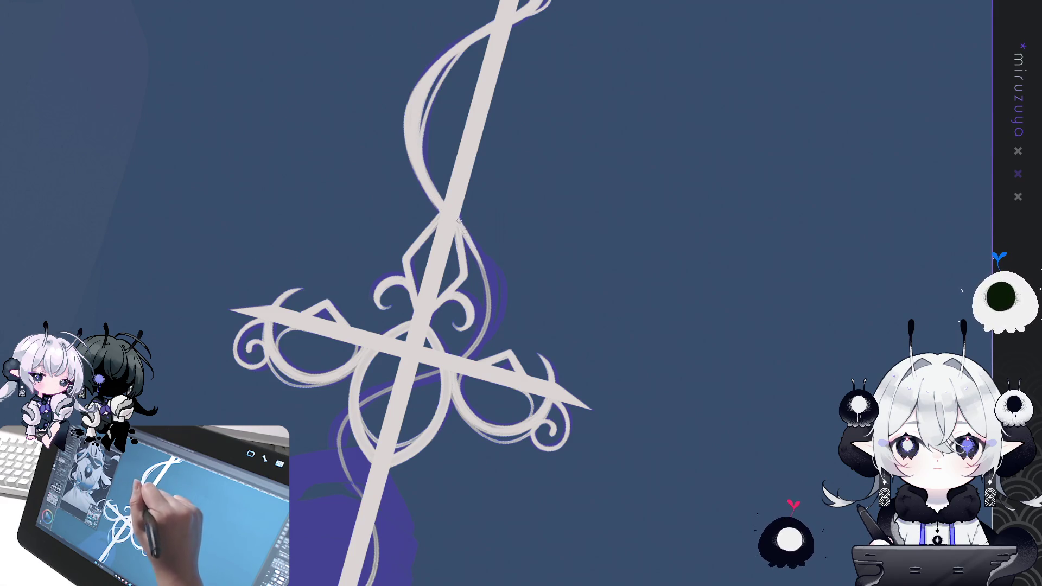
drag(458, 220, 497, 340)
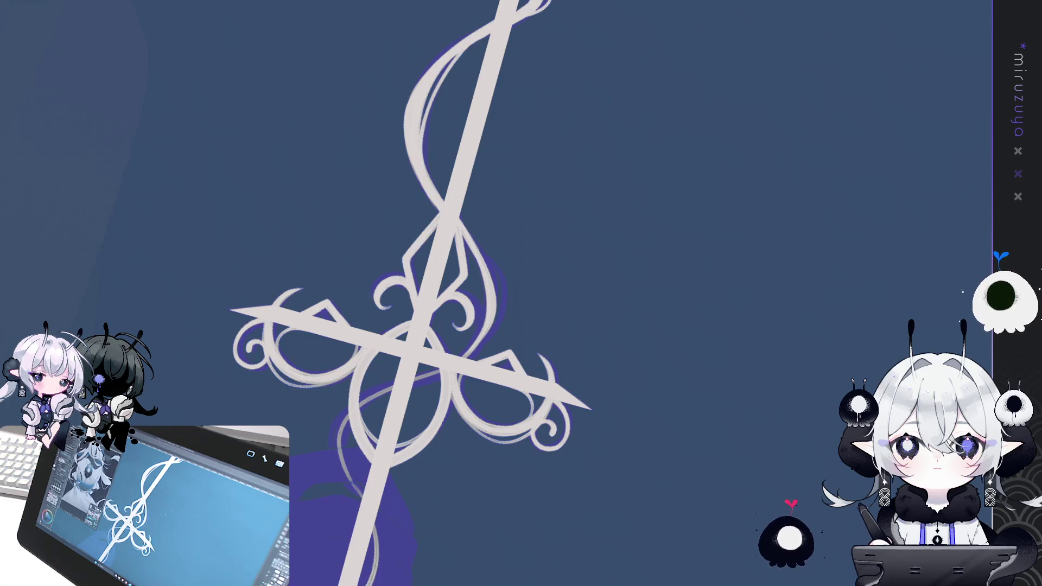
key(at)
key(h)
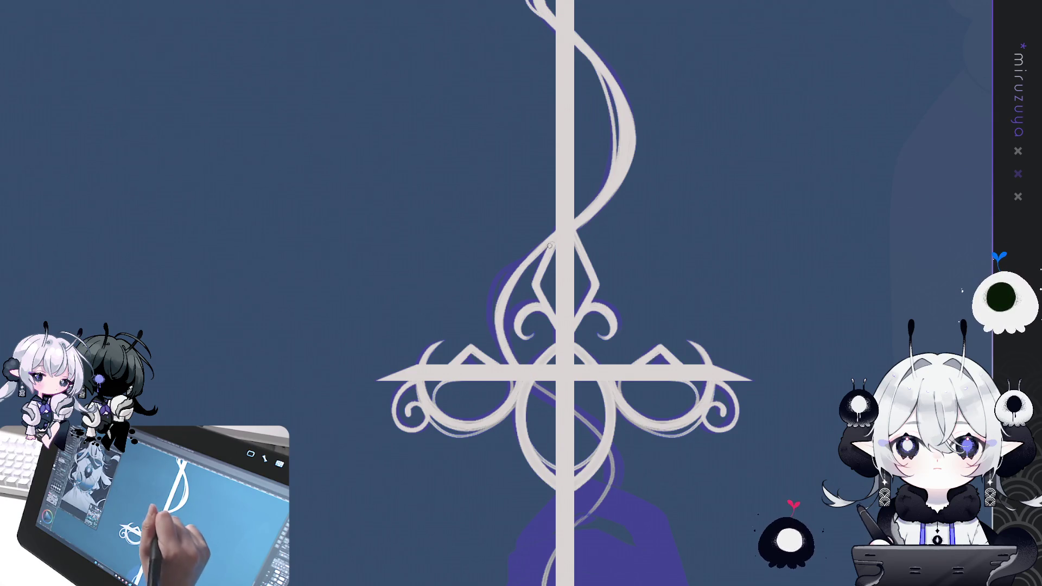
drag(519, 265, 491, 363)
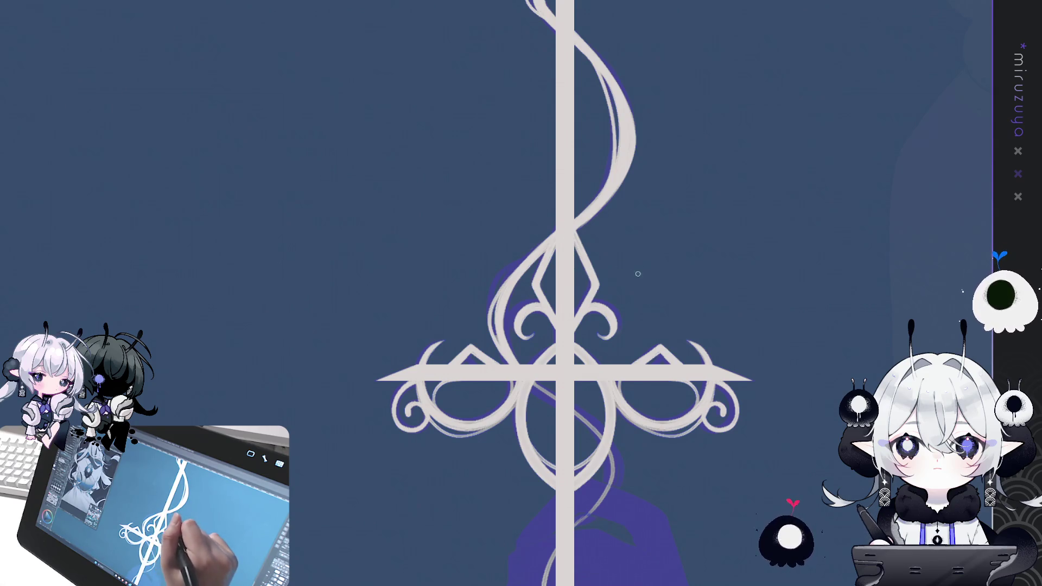
Thicken the lower-left loop's right edge, redrawing the stroke several times.
drag(660, 340, 635, 249)
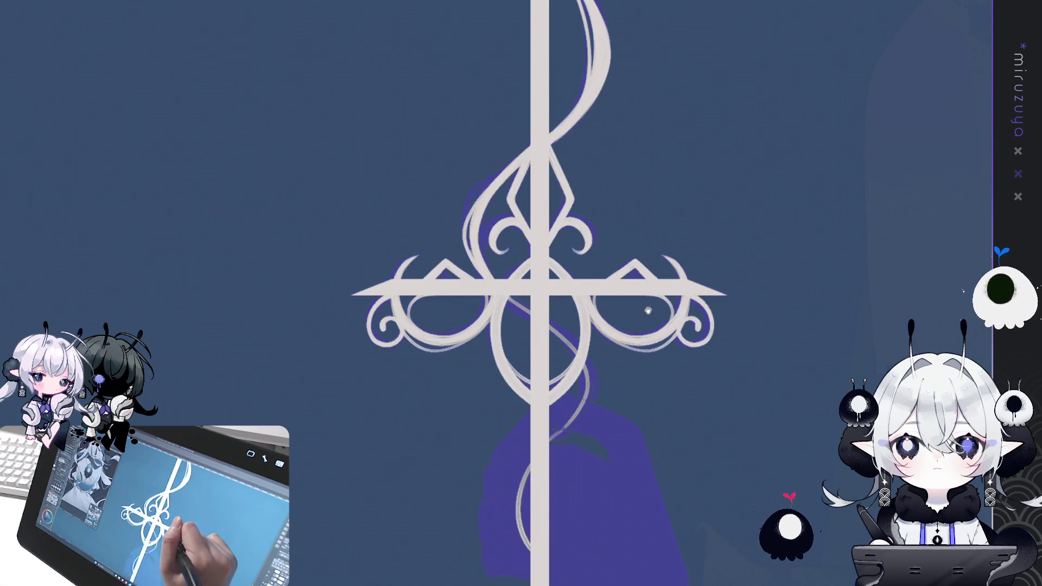
drag(648, 310, 642, 299)
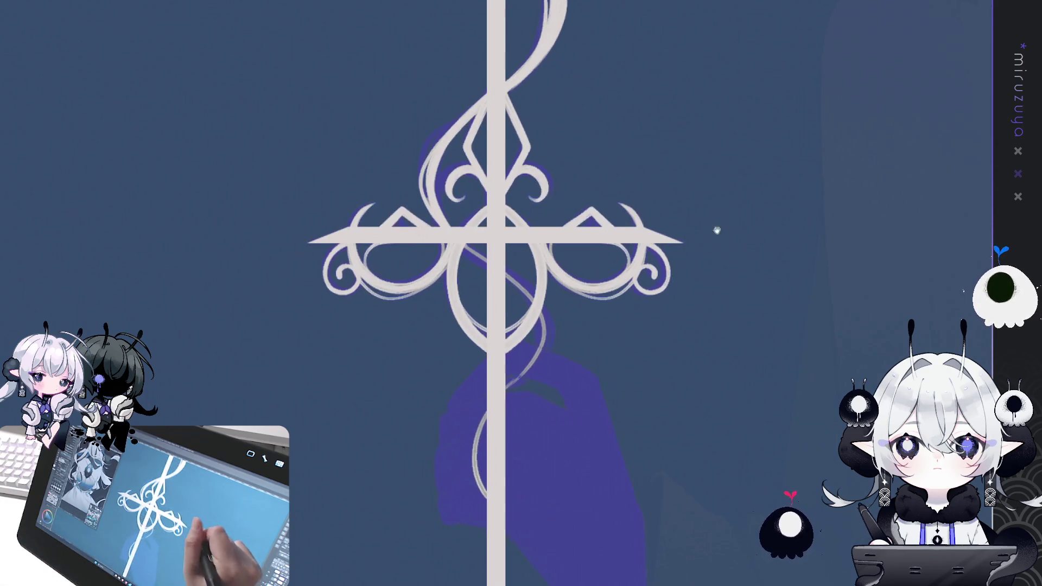
mouse_move(716, 270)
mouse_down()
mouse_move(798, 295)
mouse_move(623, 367)
mouse_up()
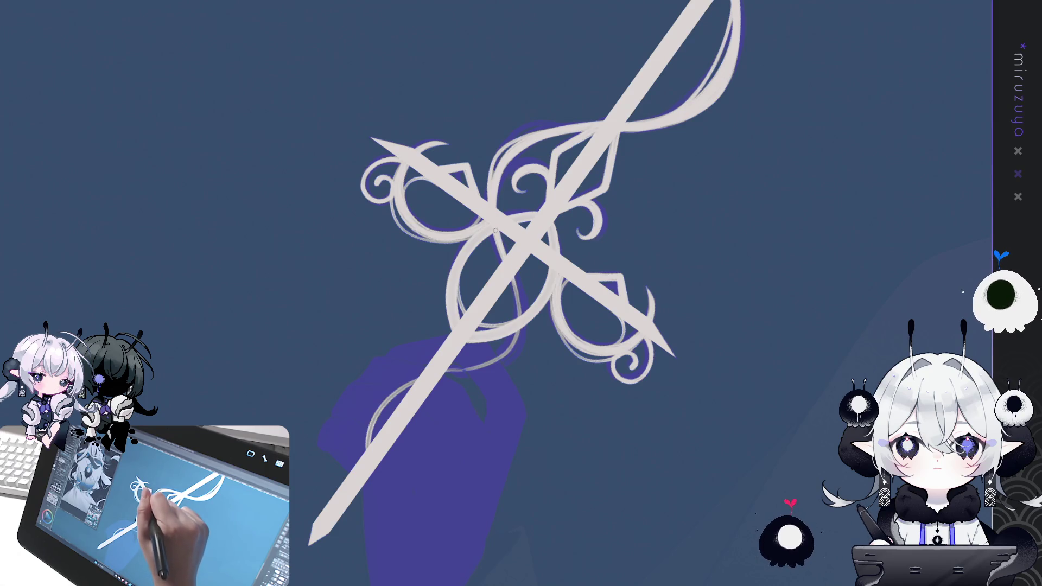
drag(517, 277, 502, 365)
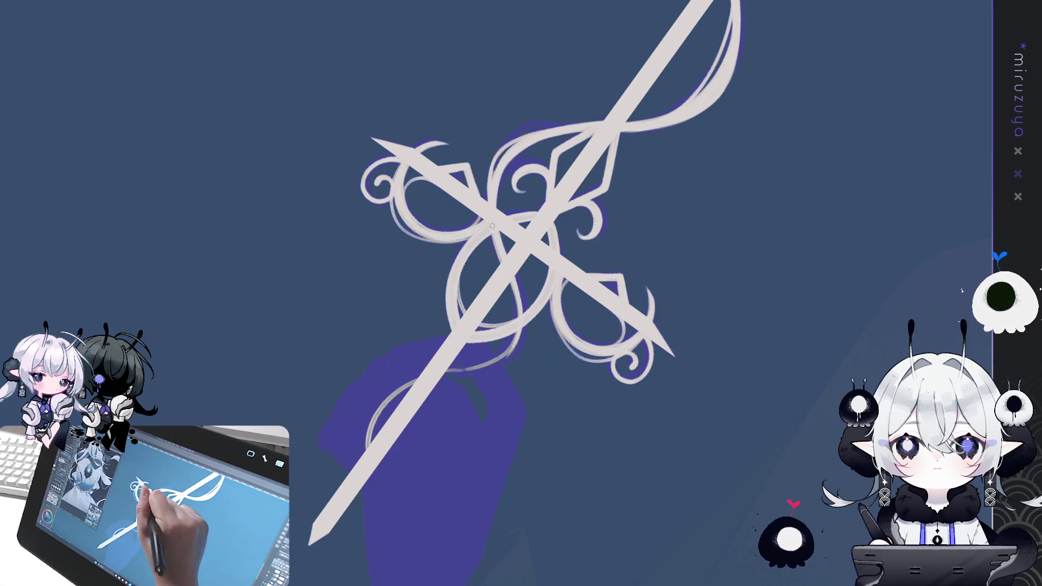
mouse_move(500, 239)
mouse_down()
mouse_move(518, 302)
mouse_move(505, 367)
mouse_up()
key(ctrl+z)
drag(518, 326, 494, 372)
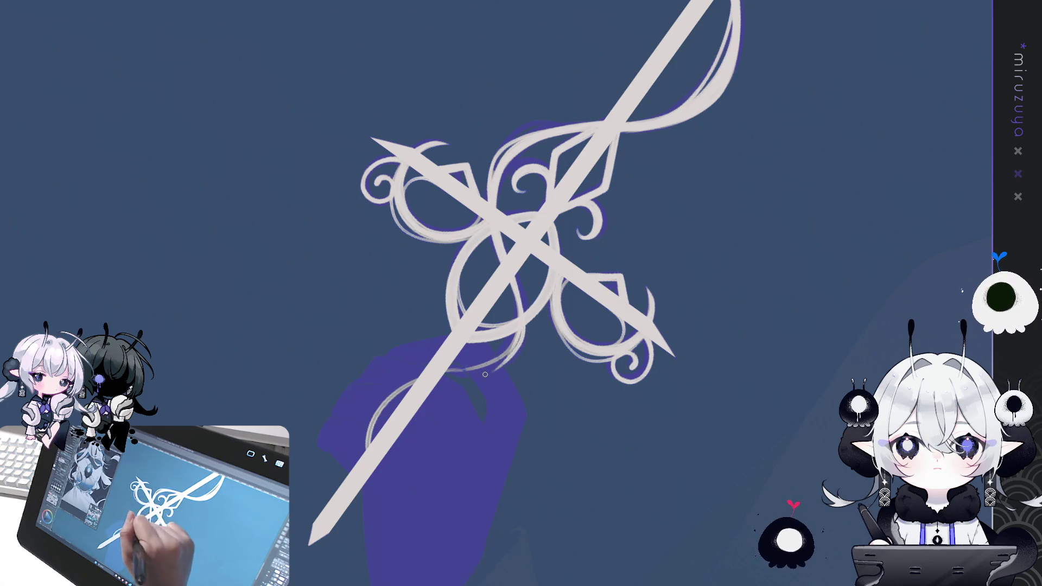
key(ctrl+z)
drag(521, 295, 494, 372)
key(ctrl+z)
mouse_move(521, 293)
mouse_down()
mouse_move(513, 357)
mouse_move(516, 324)
mouse_up()
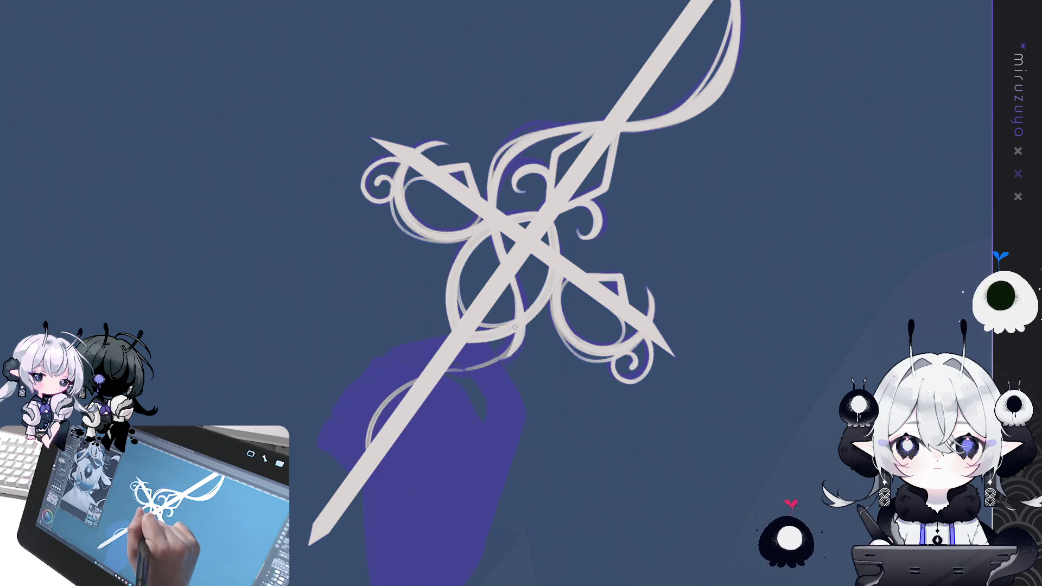
Repaint the loop's right and inner edges and the right loop's outer curve.
mouse_move(432, 500)
mouse_down()
mouse_move(535, 299)
mouse_move(549, 340)
mouse_up()
mouse_move(543, 303)
mouse_down()
mouse_move(554, 349)
mouse_move(537, 381)
mouse_up()
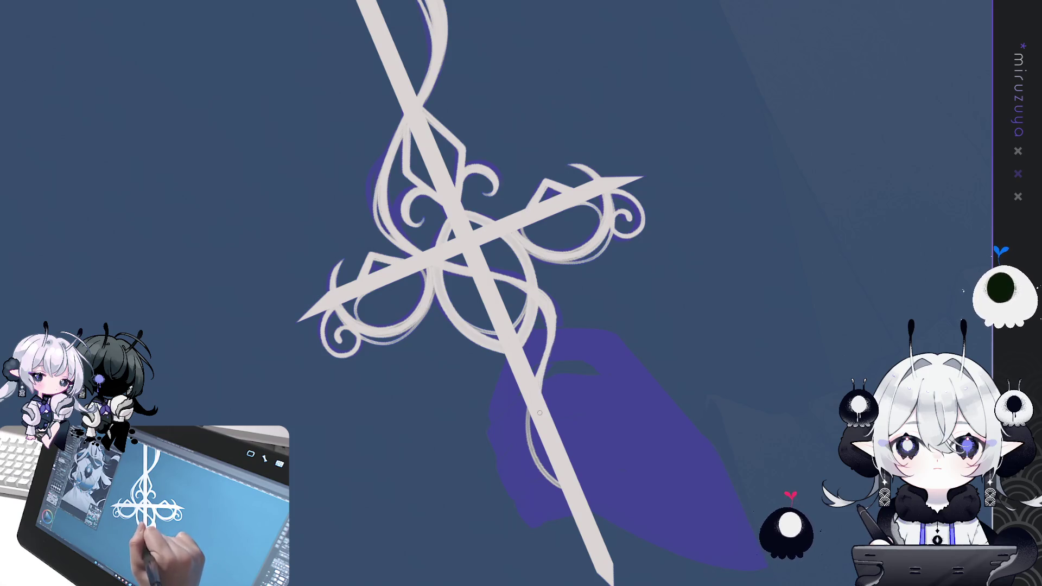
drag(557, 313, 545, 372)
drag(549, 300, 542, 374)
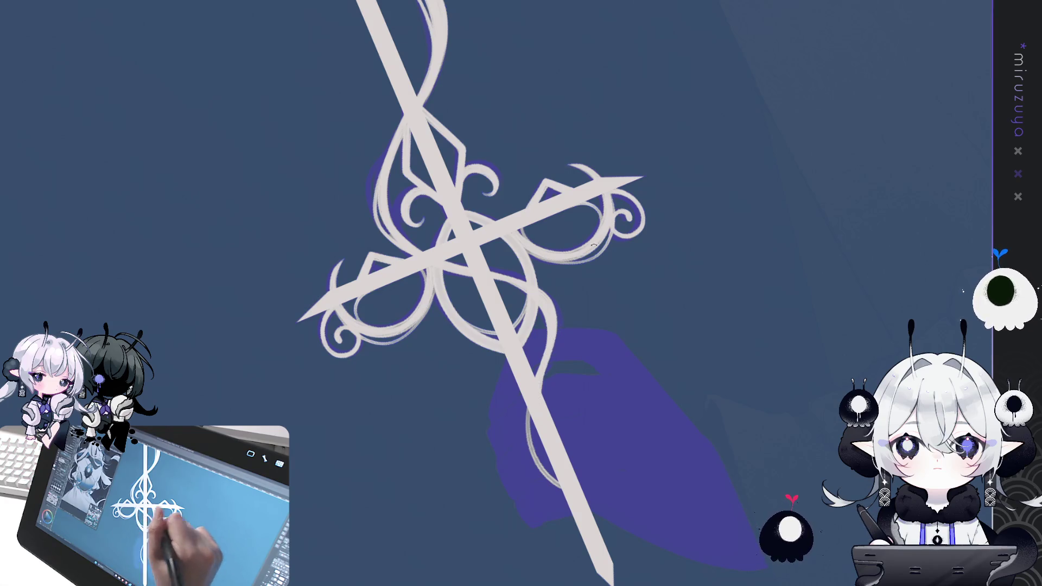
key(h)
drag(509, 283, 522, 340)
mouse_move(511, 284)
mouse_down()
mouse_move(519, 349)
mouse_move(529, 295)
mouse_move(534, 355)
mouse_up()
drag(540, 317, 526, 341)
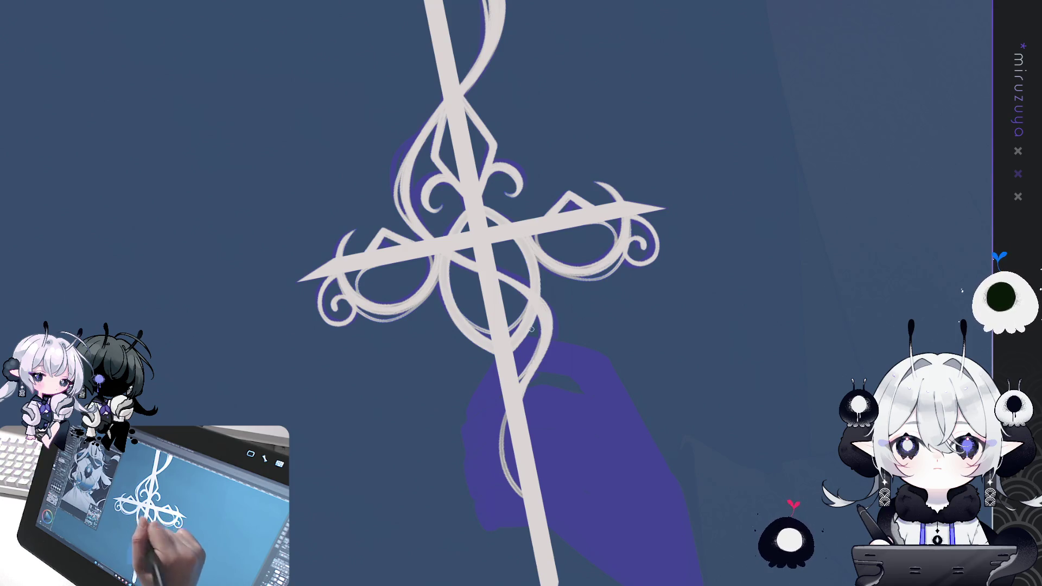
mouse_move(538, 296)
mouse_down()
mouse_move(553, 325)
mouse_move(546, 353)
mouse_up()
Brighten and extend the thin pale ribbon strand along the lower curve left of the blade.
drag(509, 414, 512, 491)
drag(507, 448, 515, 488)
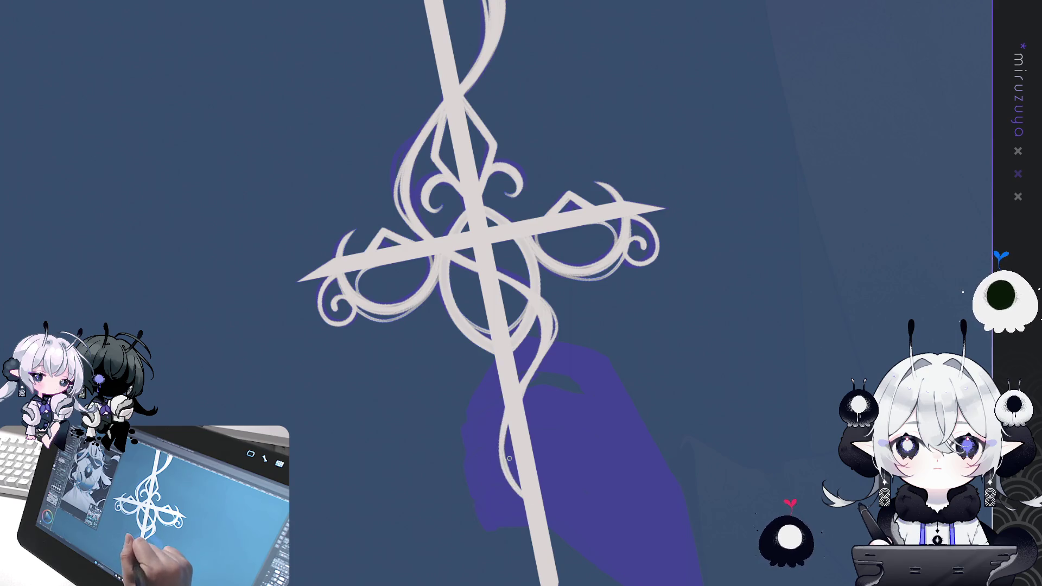
drag(505, 423, 512, 476)
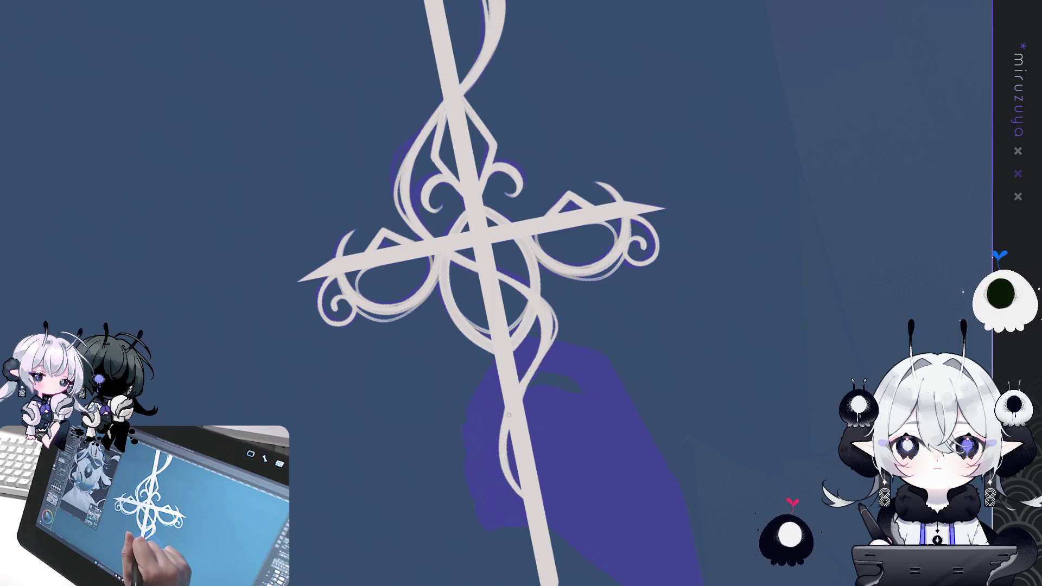
drag(507, 419, 500, 468)
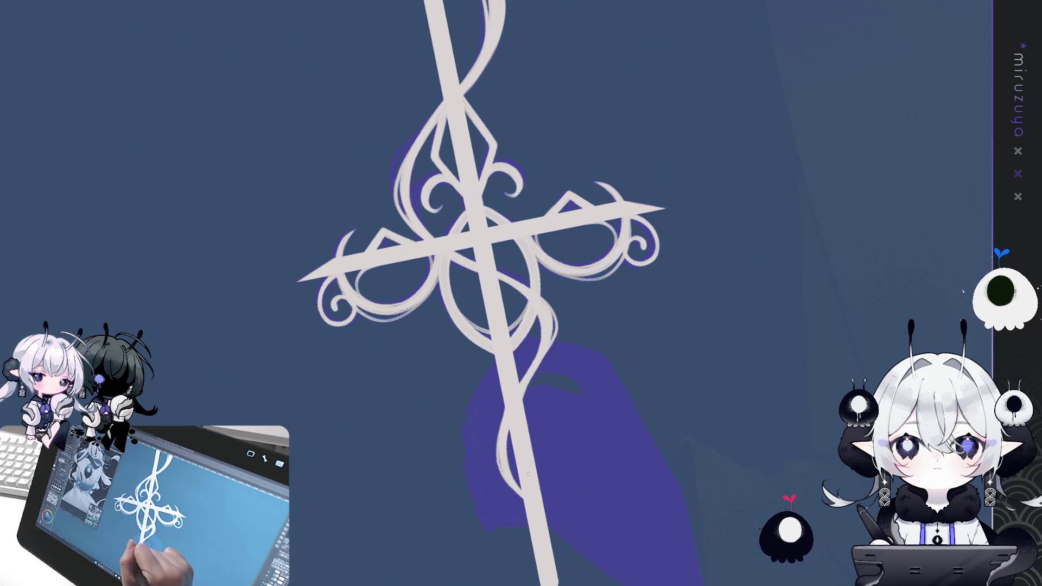
scroll(662, 467, down, 3)
Brush the ribbon's small knotted tip along the blade's right edge, removing a stray grey mark.
scroll(521, 293, up, 5)
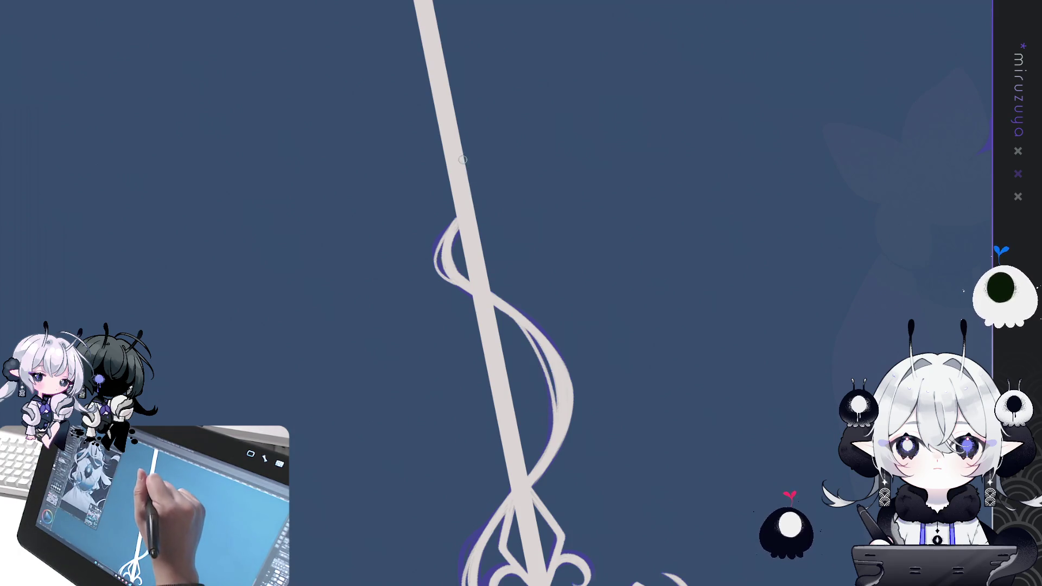
drag(464, 166, 473, 203)
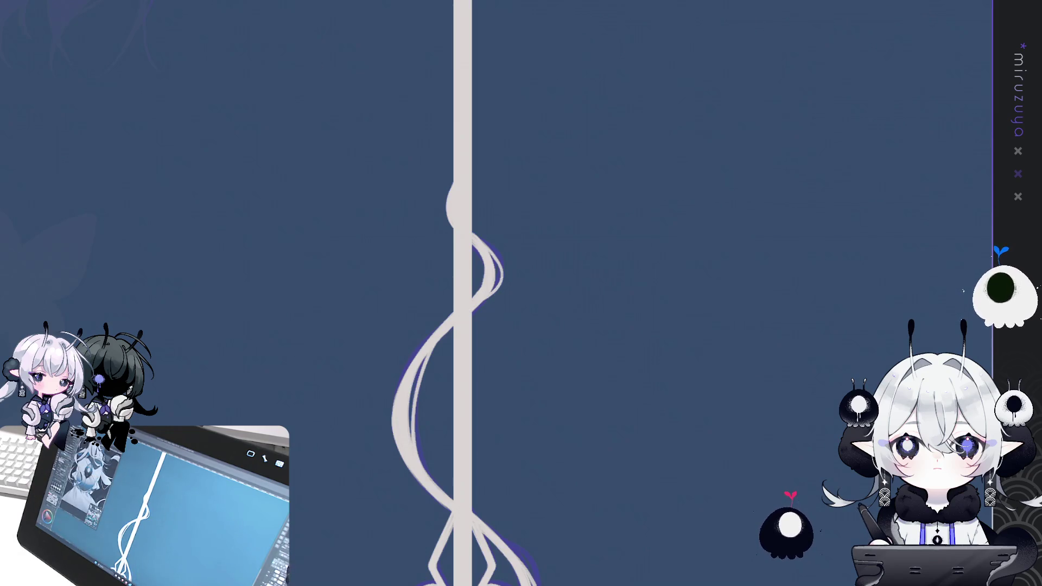
drag(465, 232, 494, 242)
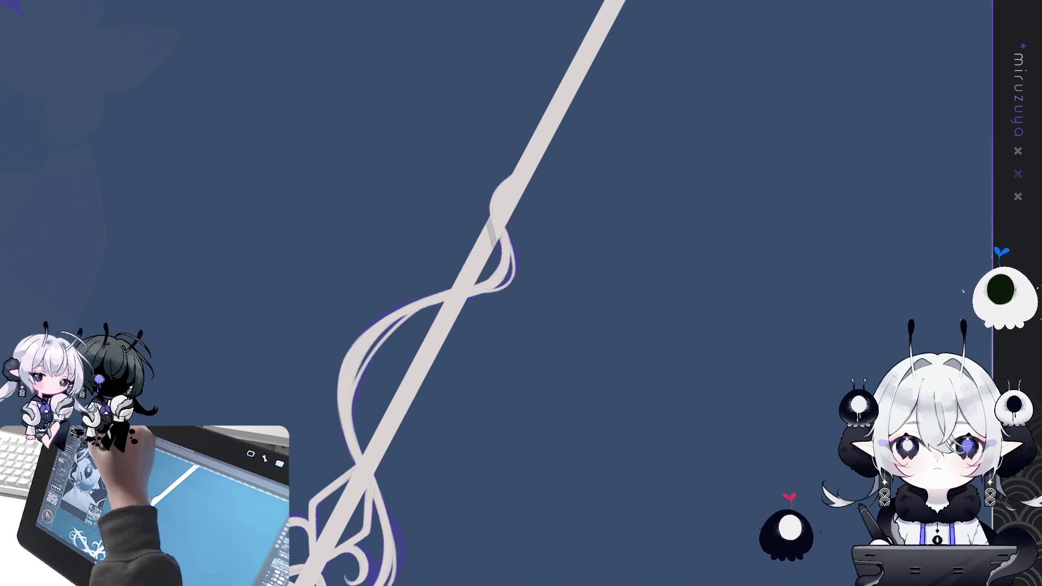
drag(488, 218, 497, 246)
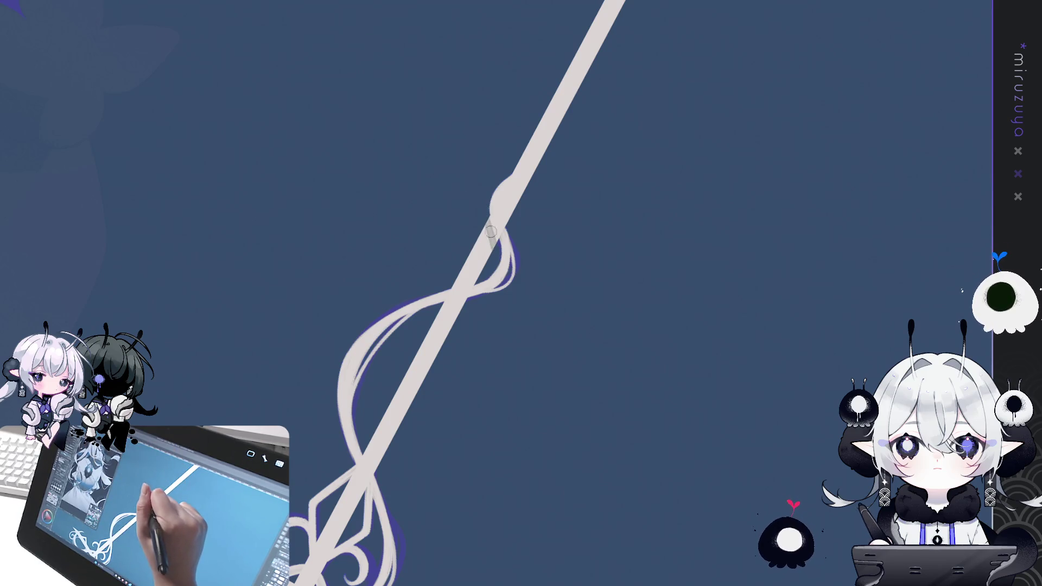
key(ctrl+z)
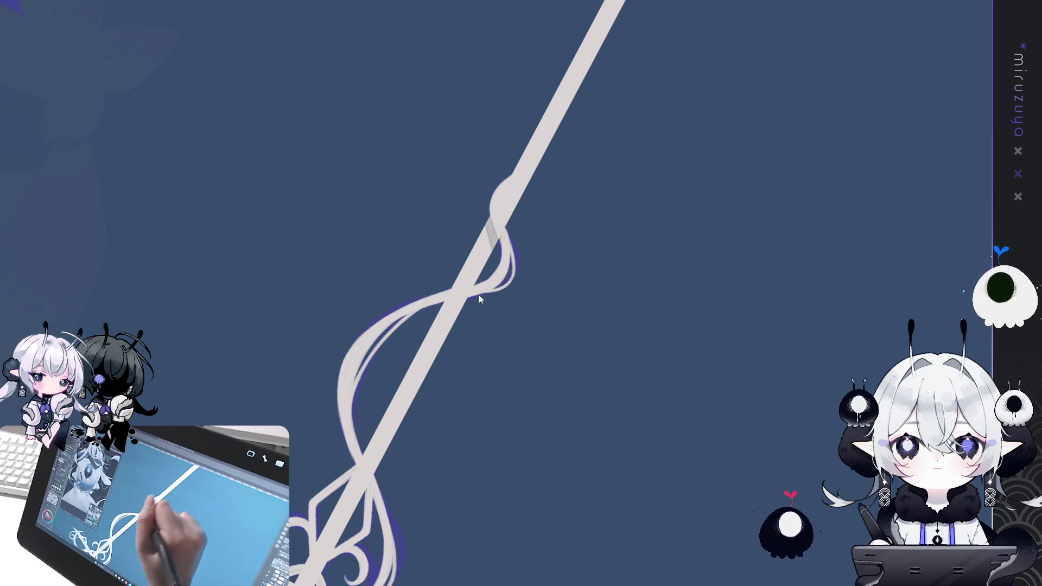
key(minus)
key(minus)
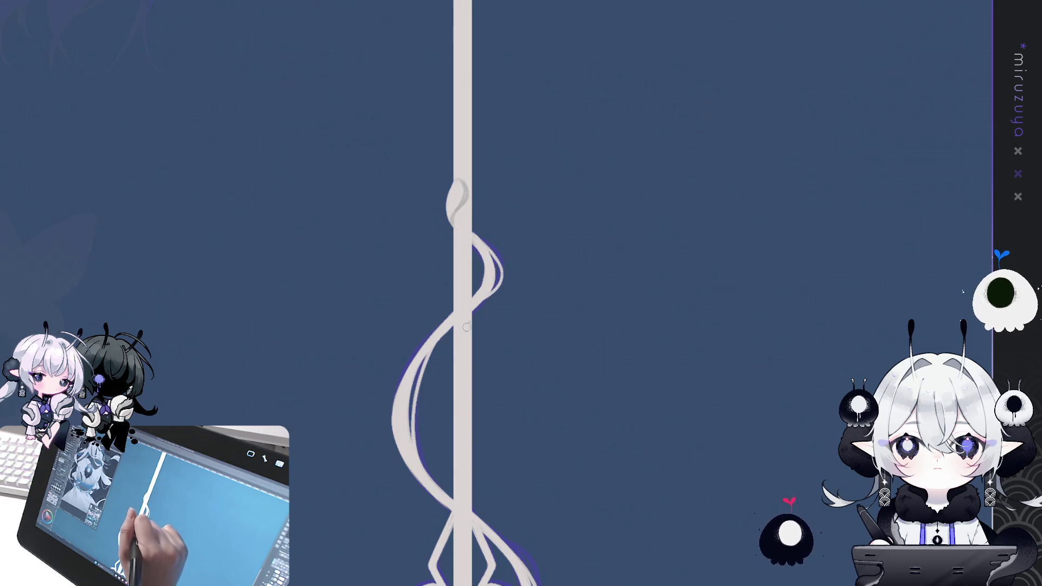
key(minus)
key(minus)
key(minus)
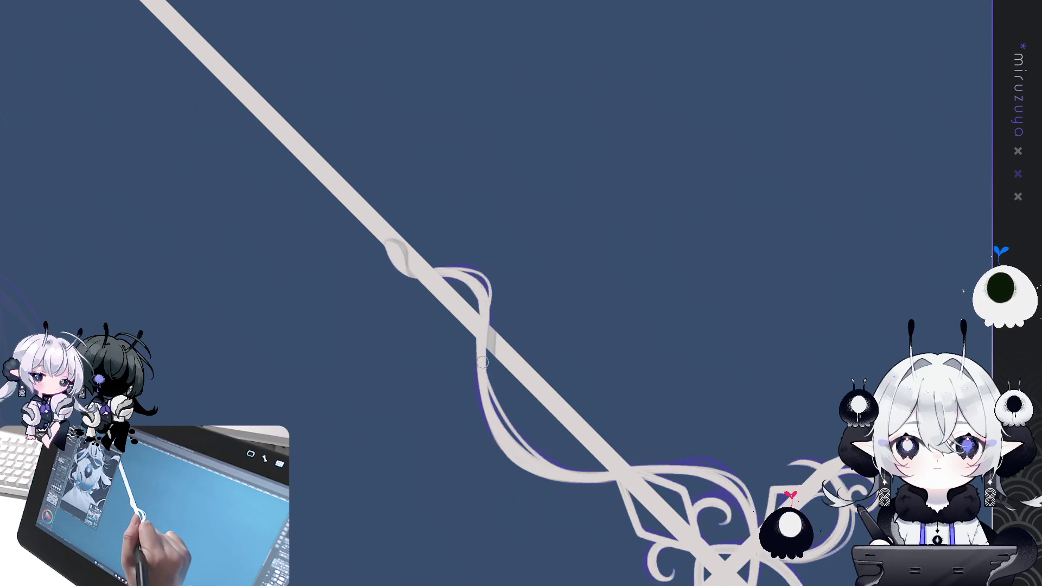
mouse_move(591, 255)
mouse_down()
mouse_move(681, 386)
mouse_move(600, 298)
mouse_move(639, 274)
mouse_up()
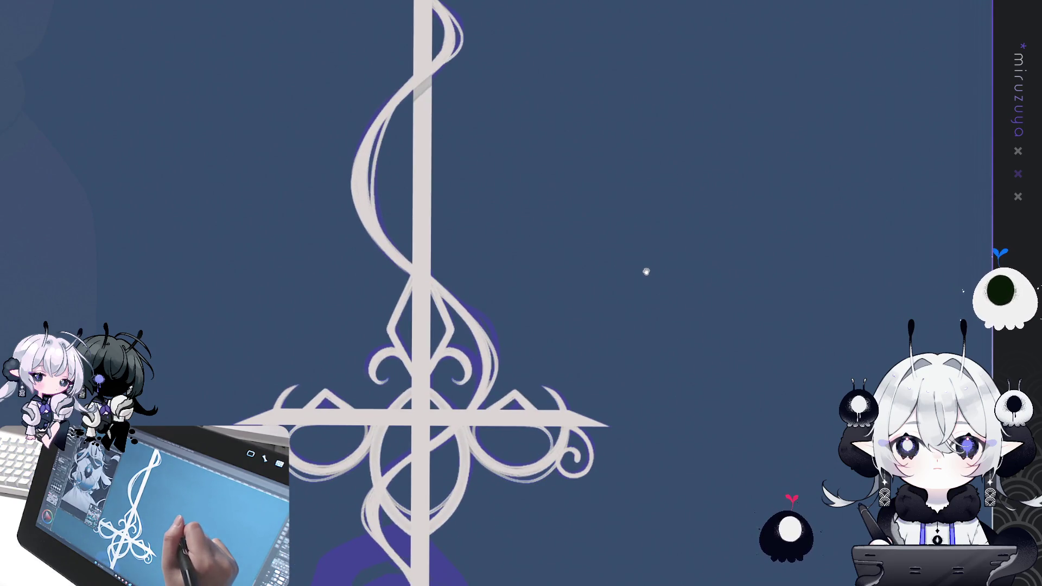
Rotate the view around the sword to inspect the hilt and blade.
mouse_move(649, 323)
mouse_down()
mouse_move(723, 209)
mouse_move(653, 95)
mouse_move(514, 205)
mouse_up()
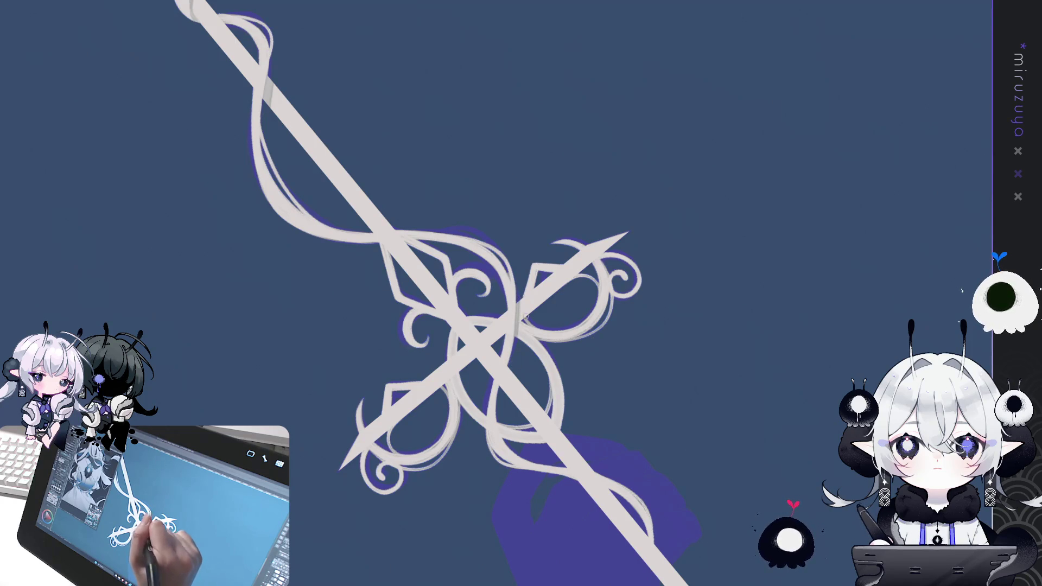
key(ctrl+at)
mouse_move(658, 340)
mouse_down()
mouse_move(684, 261)
mouse_move(670, 181)
mouse_move(580, 249)
mouse_up()
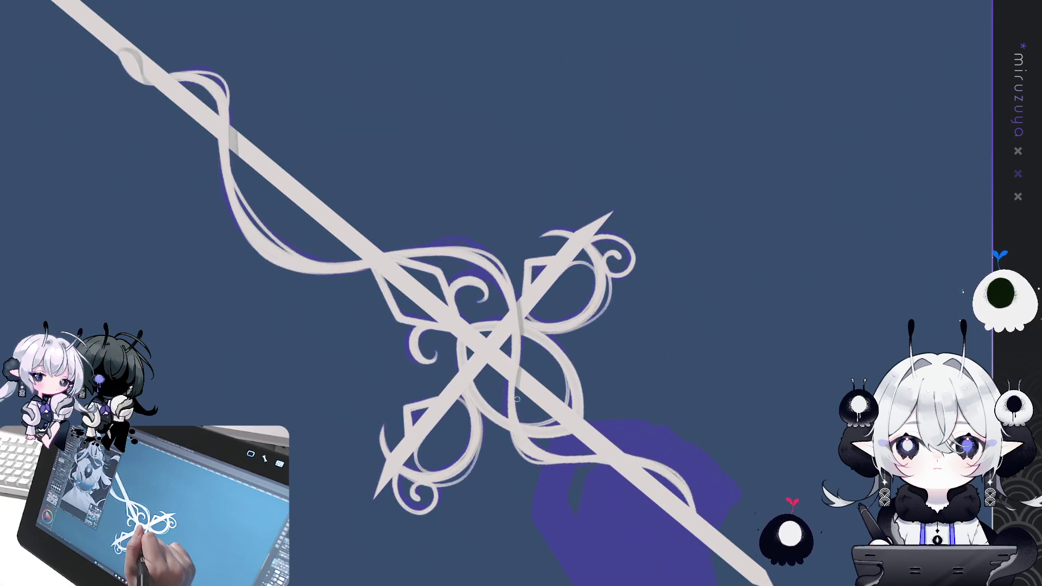
mouse_move(734, 274)
mouse_down()
mouse_move(686, 402)
mouse_move(660, 432)
mouse_move(578, 481)
mouse_move(640, 414)
mouse_move(660, 358)
mouse_up()
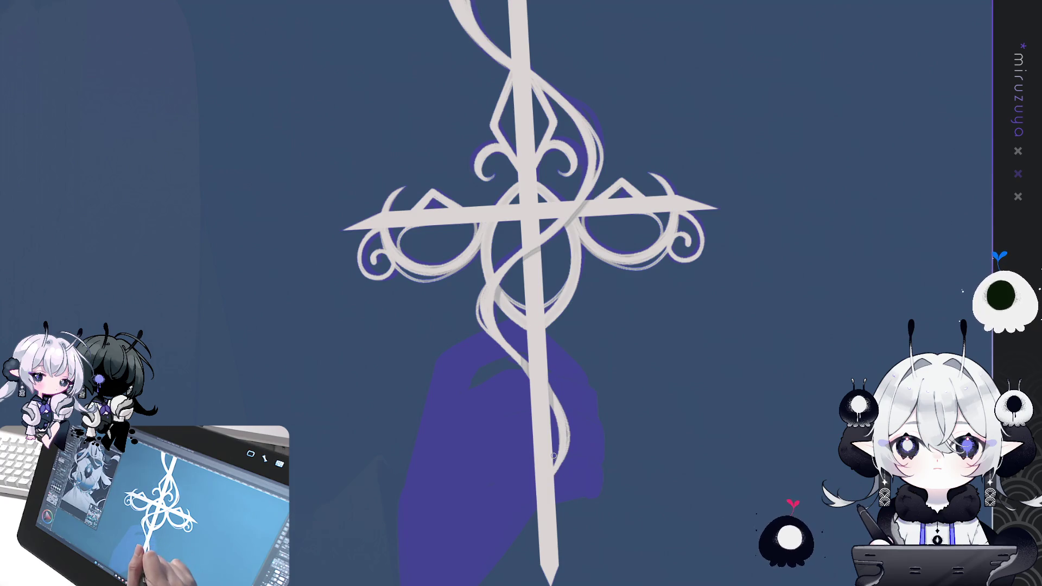
mouse_move(584, 474)
mouse_down()
mouse_move(739, 345)
mouse_move(628, 340)
mouse_move(631, 435)
mouse_up()
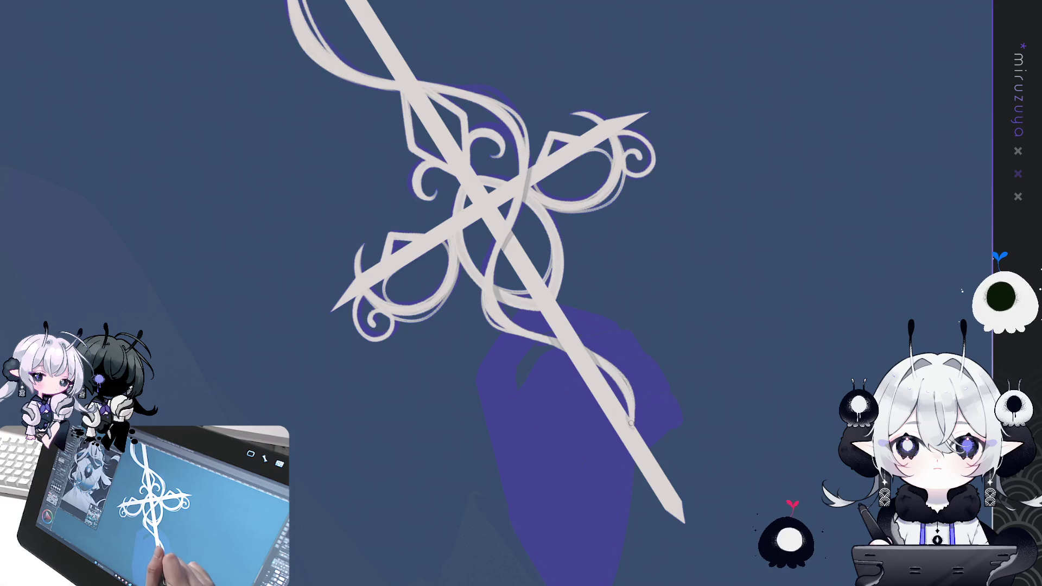
mouse_move(642, 425)
mouse_down()
mouse_move(791, 314)
mouse_move(588, 484)
mouse_move(425, 484)
mouse_move(390, 355)
mouse_up()
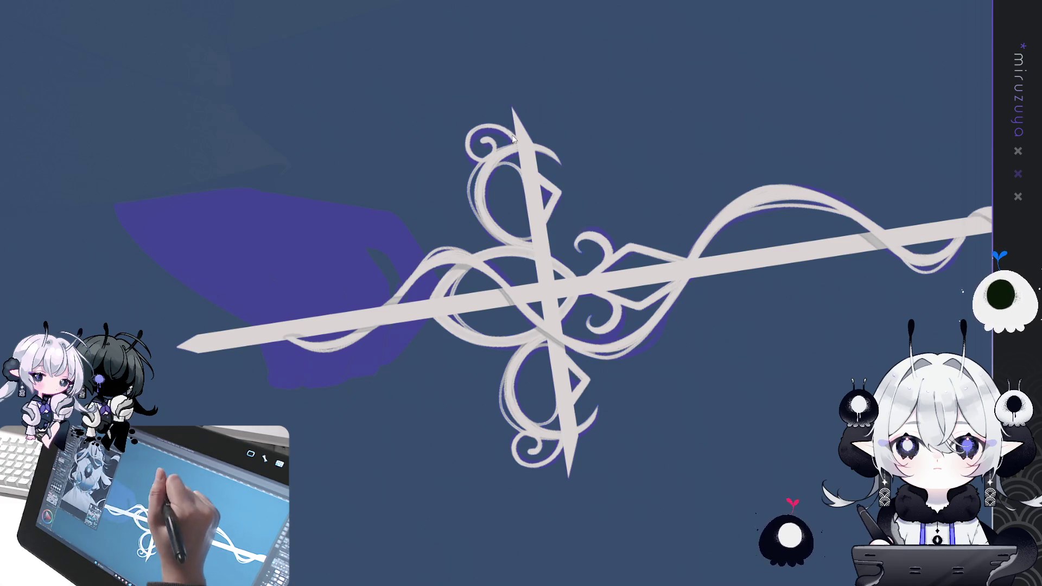
Add a small touch-up on the blade, then reset rotation and fit the whole illustration.
drag(528, 239, 530, 258)
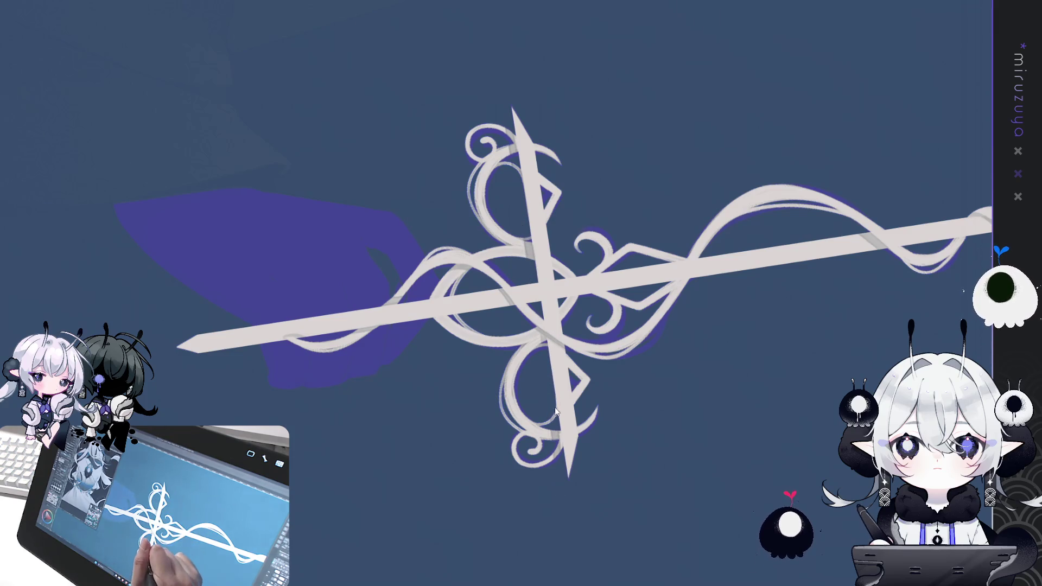
mouse_move(564, 498)
mouse_down()
mouse_move(690, 487)
mouse_move(912, 244)
mouse_move(738, 377)
mouse_up()
key(ctrl+at)
key(ctrl+0)
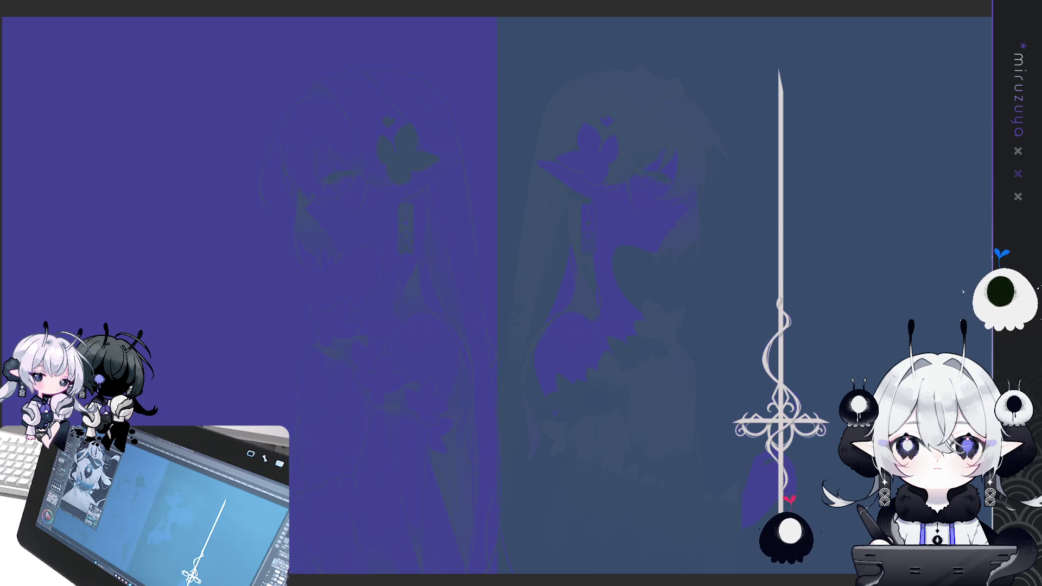
drag(597, 326, 566, 270)
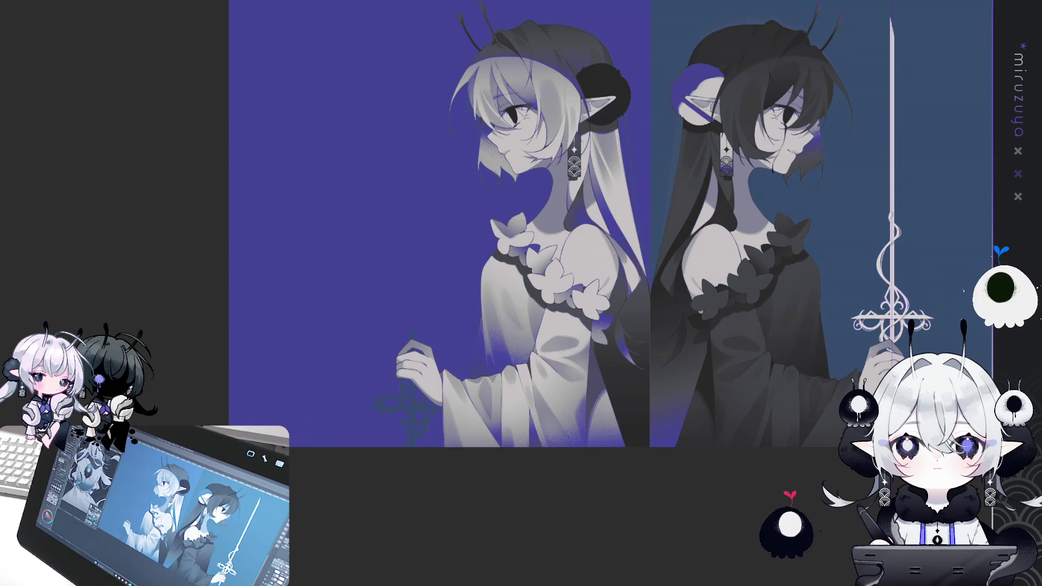
Paste a vertically flipped sword copy and shrink it into the light-haired girl's hand.
key(ctrl+a)
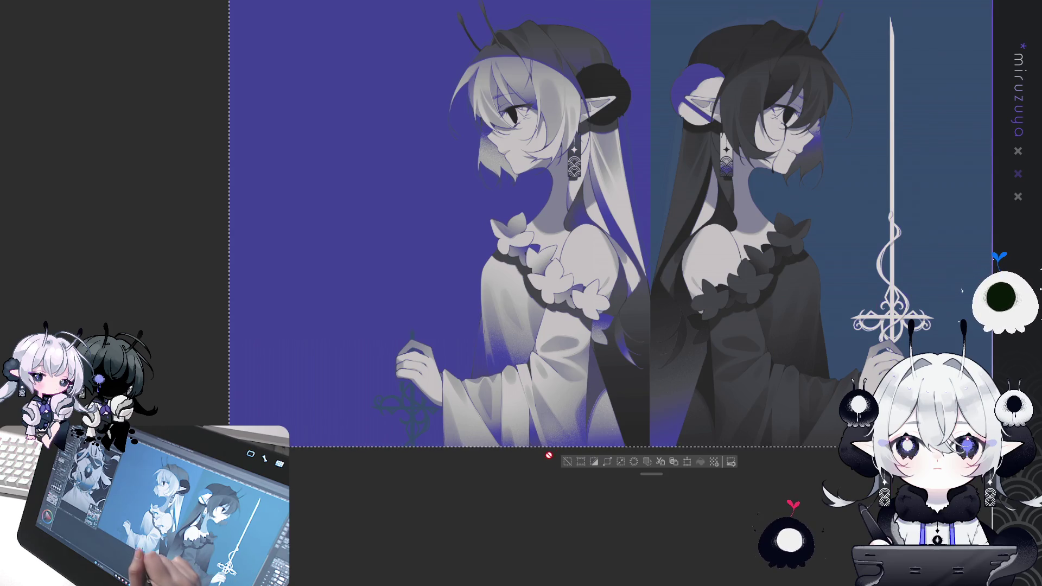
key(ctrl+d)
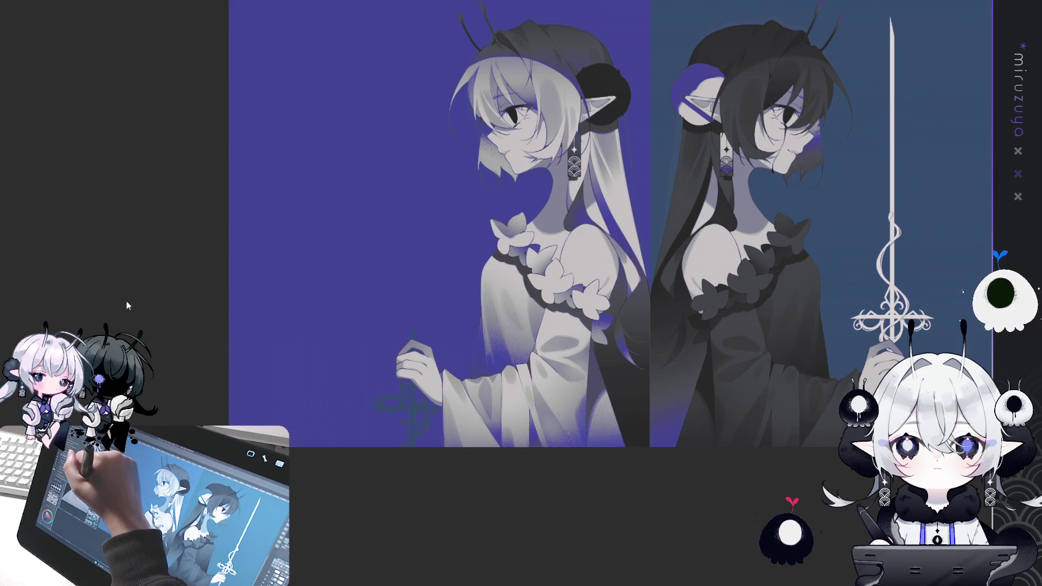
key(ctrl+v)
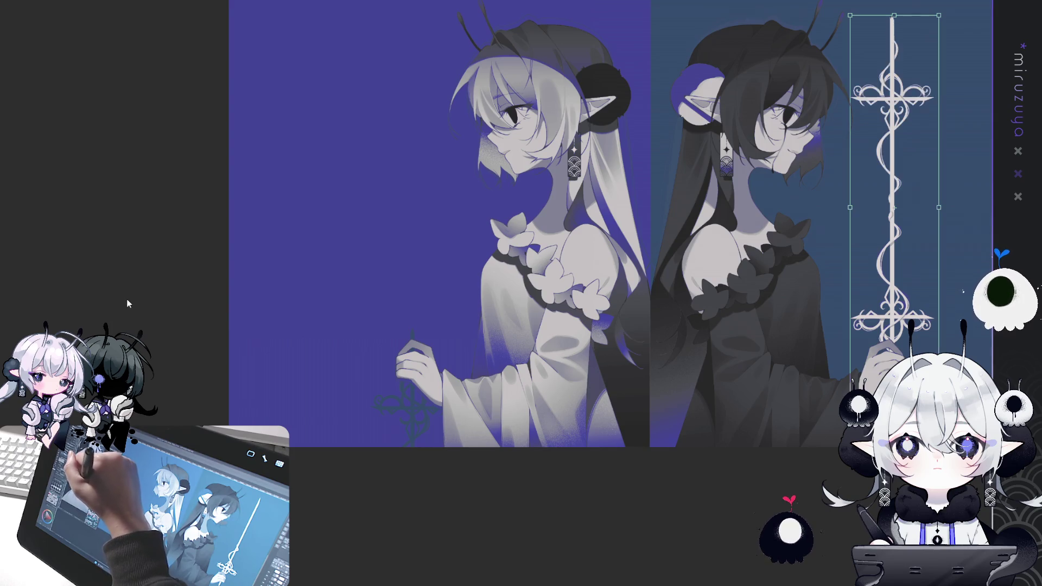
key(Return)
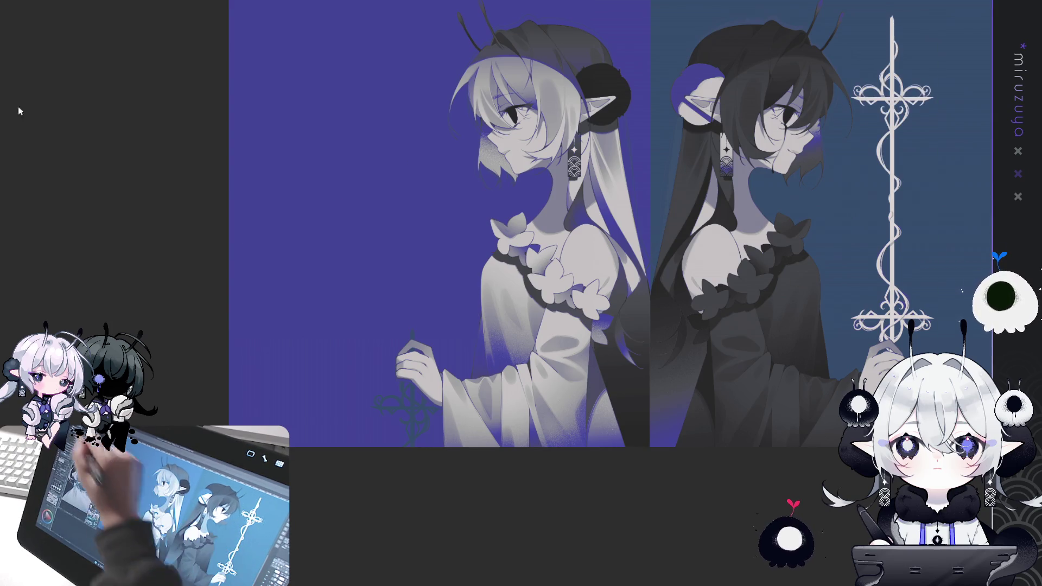
mouse_move(983, 268)
mouse_down()
mouse_move(569, 381)
mouse_move(496, 488)
mouse_move(477, 465)
mouse_move(499, 478)
mouse_move(503, 495)
mouse_up()
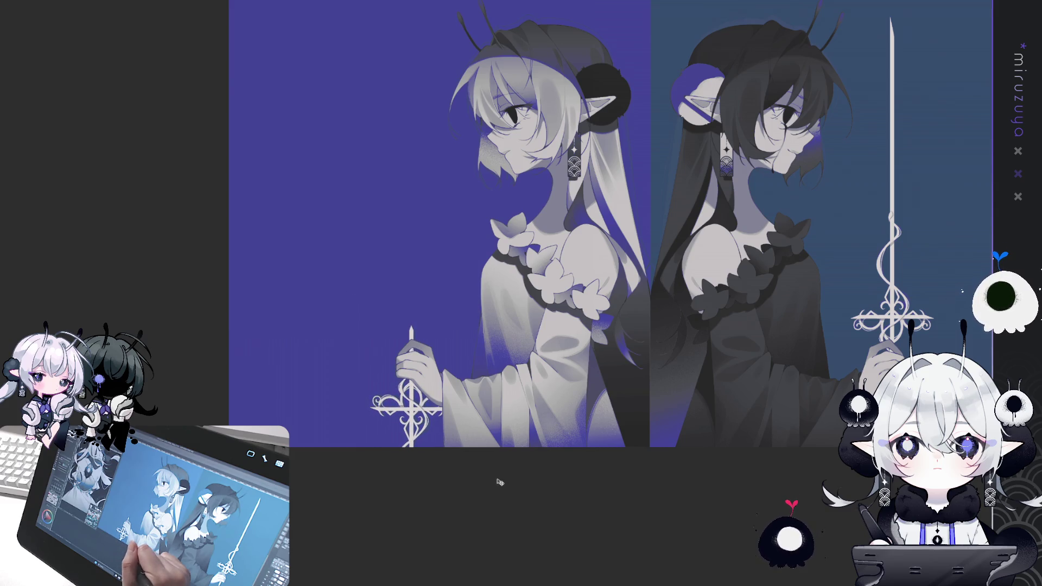